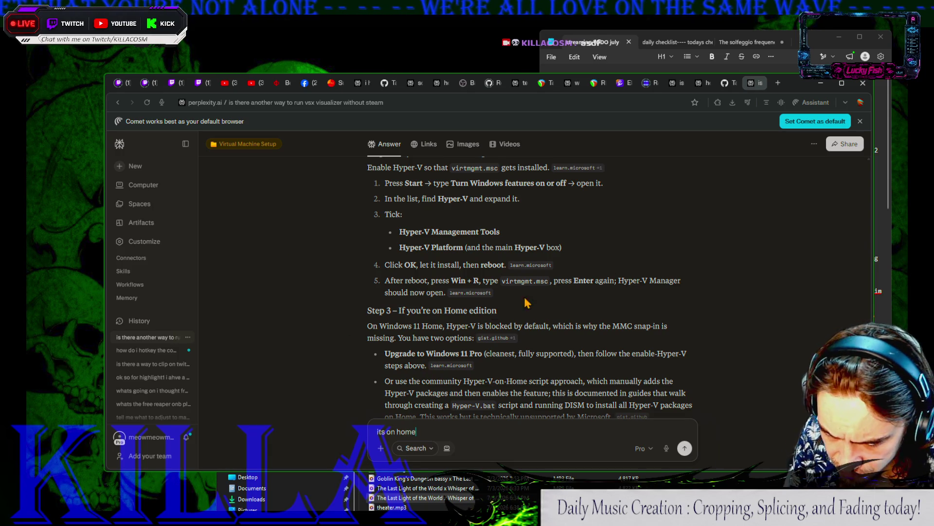
- Ask Perplexity 'its on home, how do i do it without pro', read the VirtualBox advice, open Task Manager
{"action": "scroll", "coordinate": [550, 375], "scroll_direction": "down", "scroll_amount": 3}
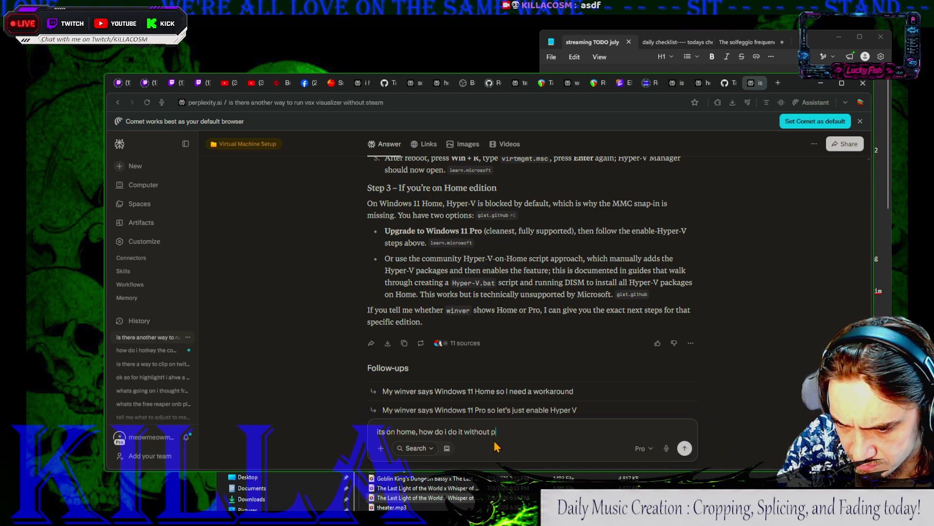
{"action": "key", "text": "Return"}
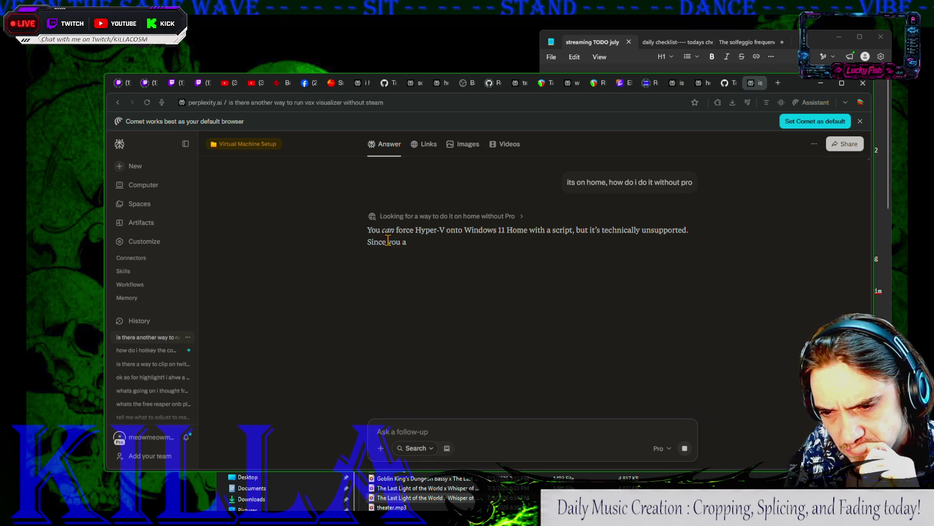
{"action": "mouse_move", "coordinate": [369, 230]}
{"action": "left_mouse_down"}
{"action": "mouse_move", "coordinate": [633, 230]}
{"action": "mouse_move", "coordinate": [399, 242]}
{"action": "left_mouse_up"}
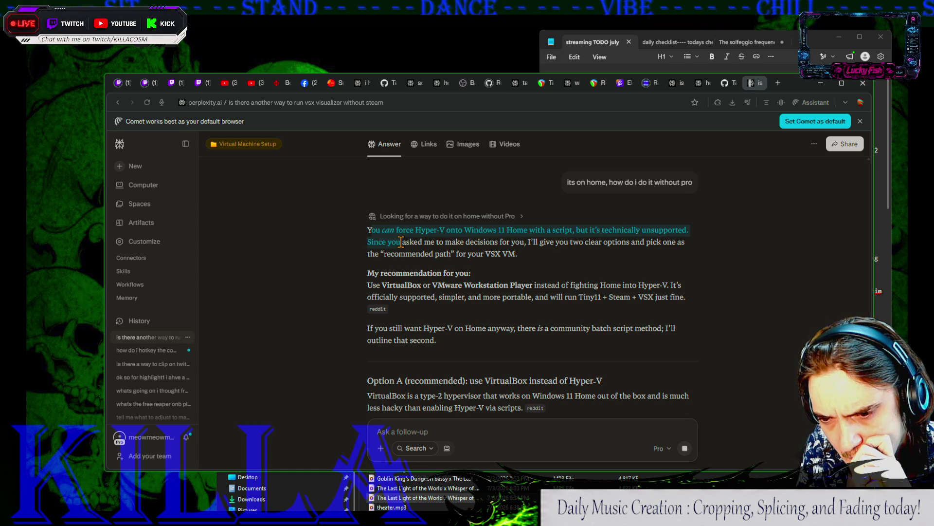
{"action": "left_click_drag", "start_coordinate": [372, 285], "coordinate": [671, 297]}
{"action": "scroll", "coordinate": [409, 338], "scroll_direction": "down", "scroll_amount": 4}
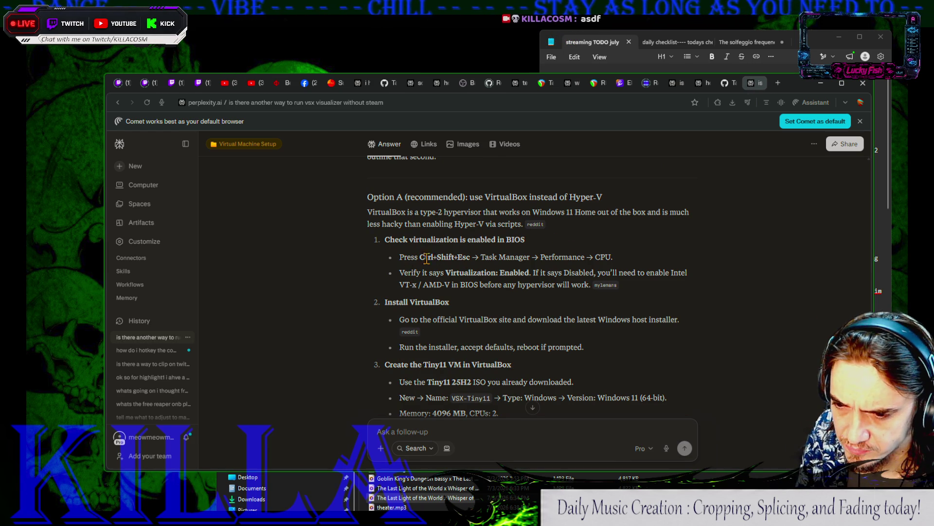
{"action": "key", "text": "ctrl+shift+Escape"}
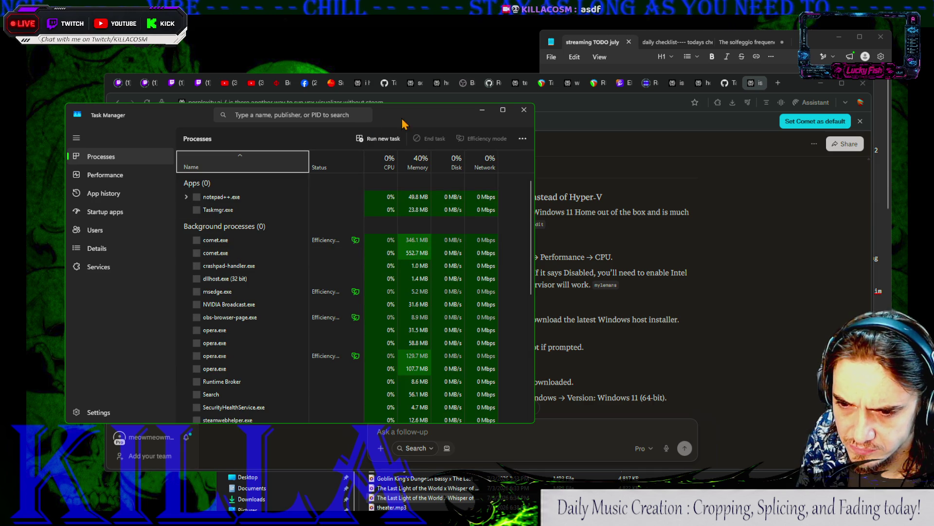
{"action": "key", "text": "alt+Tab"}
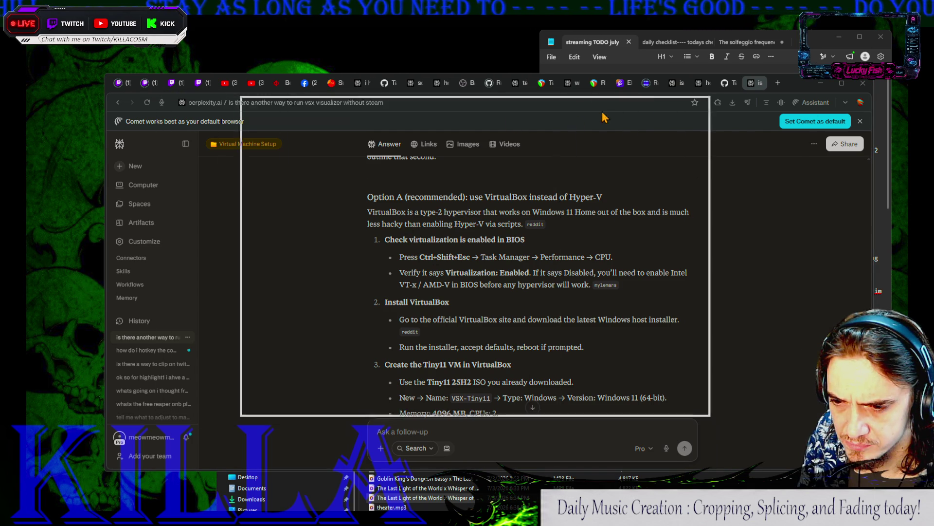
{"action": "key", "text": "ctrl+shift+Escape"}
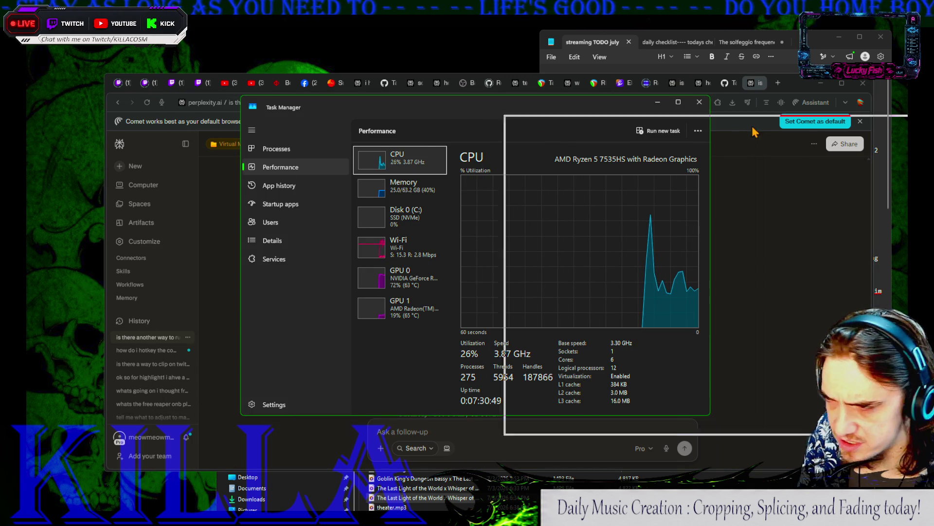
{"action": "key", "text": "alt+Tab"}
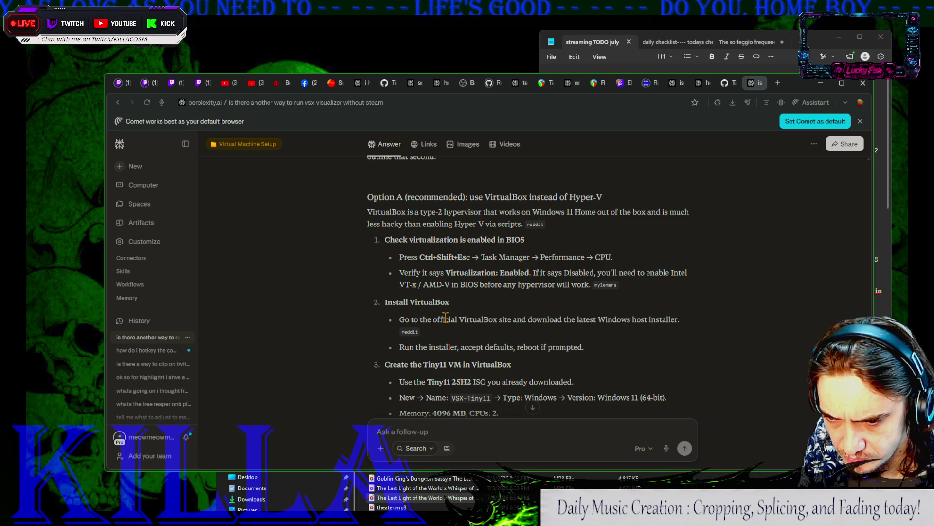
{"action": "scroll", "coordinate": [410, 321], "scroll_direction": "down", "scroll_amount": 1}
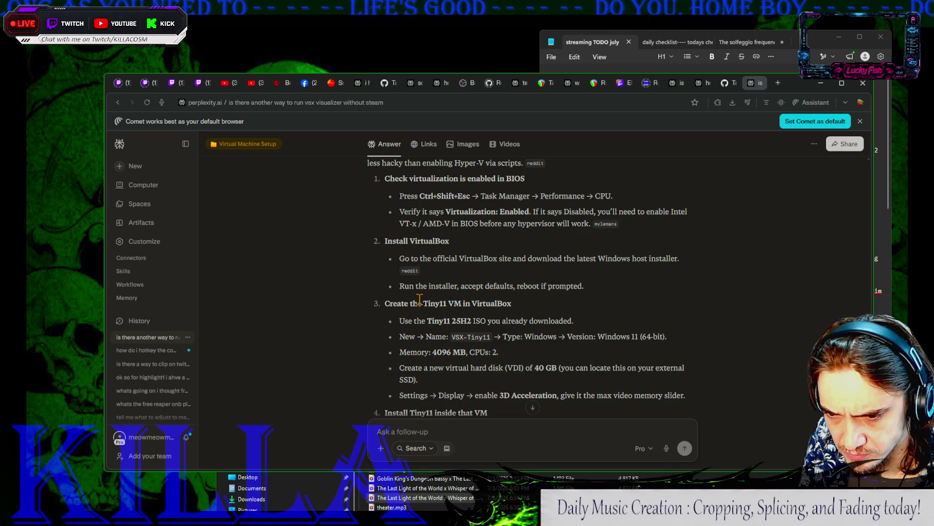
- Search Google for 'virtualbox' in a new tab and open the virtualbox.org Downloads page
{"action": "left_click", "coordinate": [777, 83]}
{"action": "type", "text": "bir"}
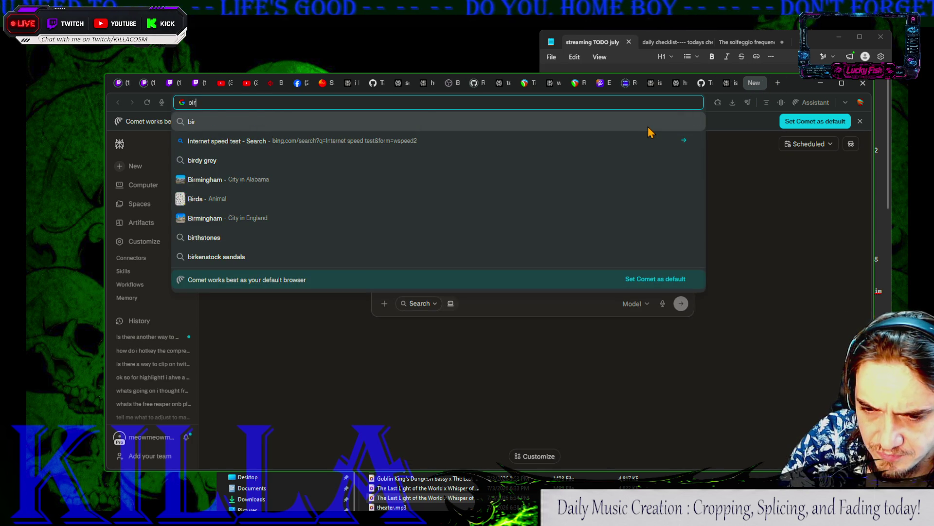
{"action": "key", "text": "BackSpace"}
{"action": "key", "text": "BackSpace"}
{"action": "key", "text": "BackSpace"}
{"action": "type", "text": "vir"}
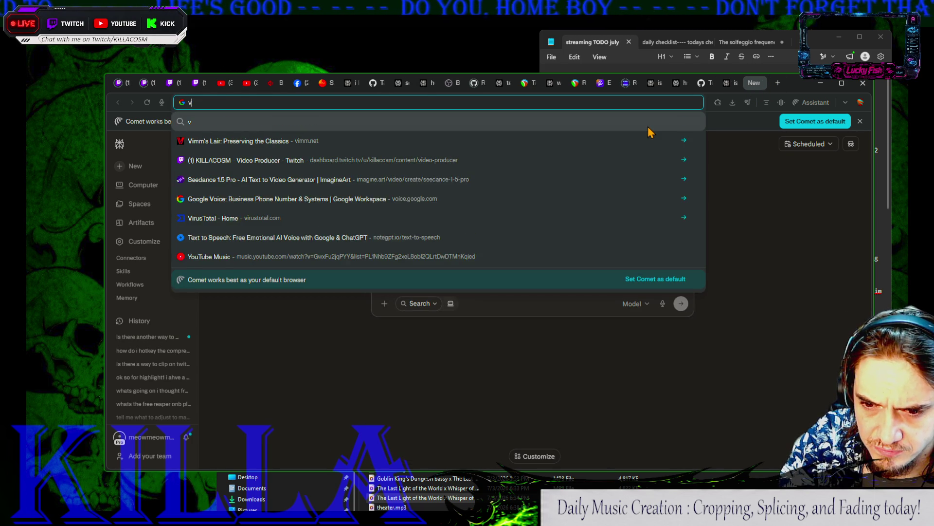
{"action": "type", "text": "tualbox"}
{"action": "key", "text": "Return"}
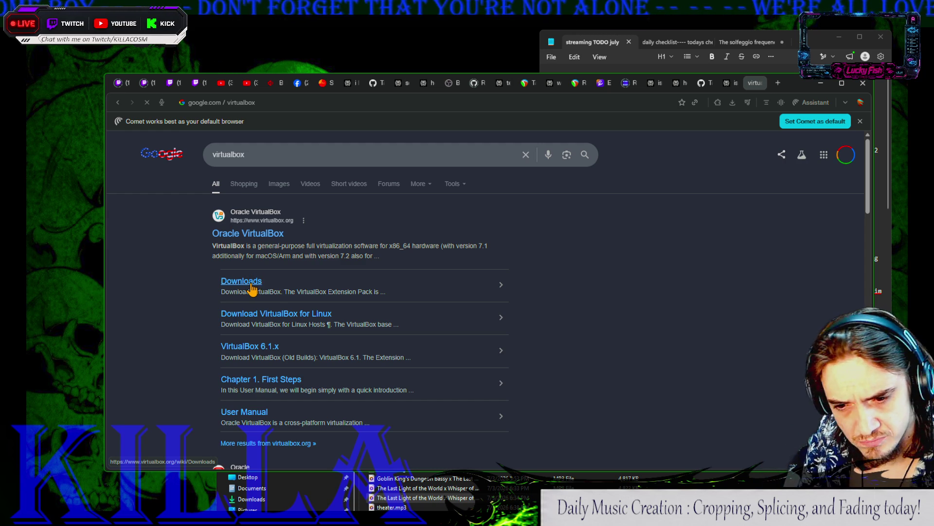
{"action": "left_click", "coordinate": [245, 284]}
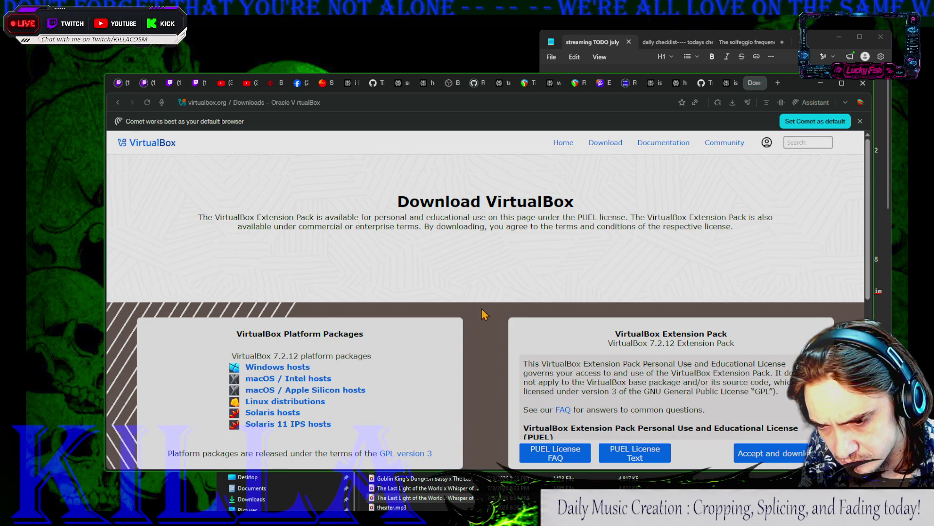
- Download the VirtualBox 7.2.12 Windows hosts installer and check its progress in the Downloads panel
{"action": "scroll", "coordinate": [486, 312], "scroll_direction": "down", "scroll_amount": 2}
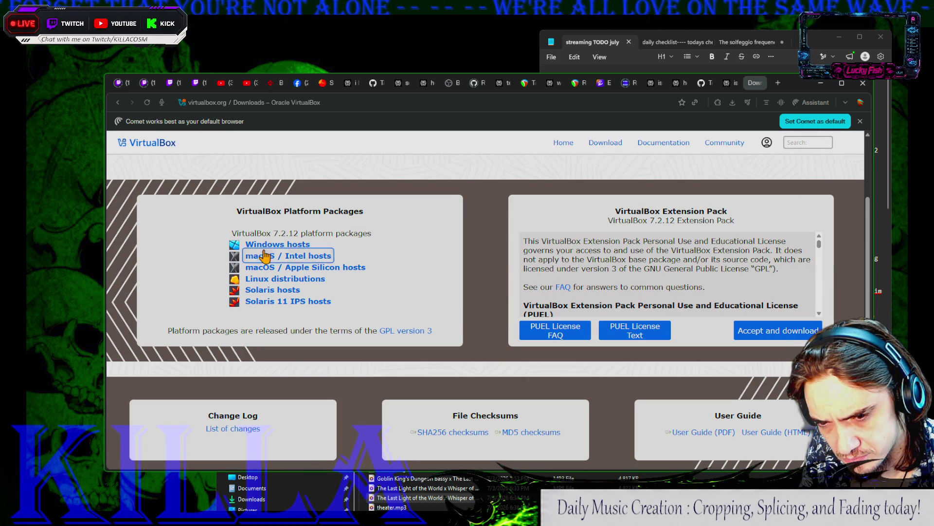
{"action": "left_click", "coordinate": [283, 246]}
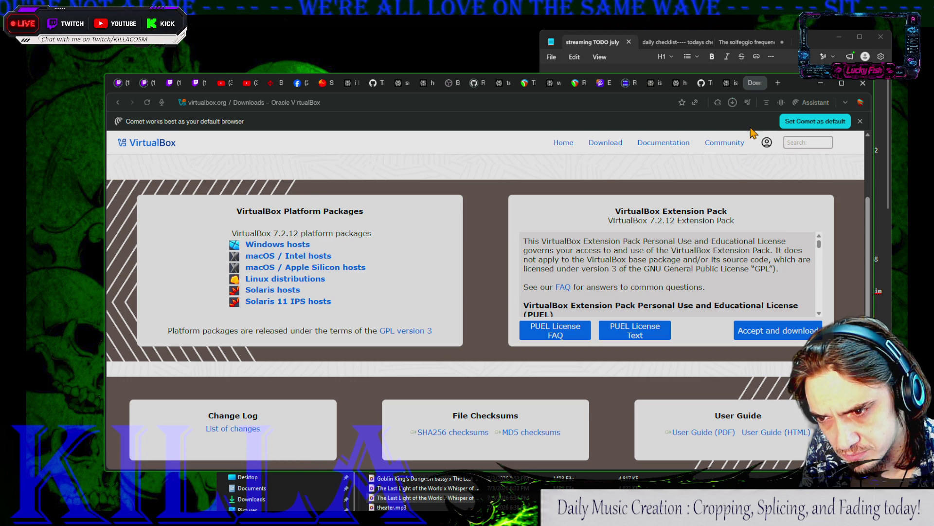
{"action": "left_click", "coordinate": [732, 103]}
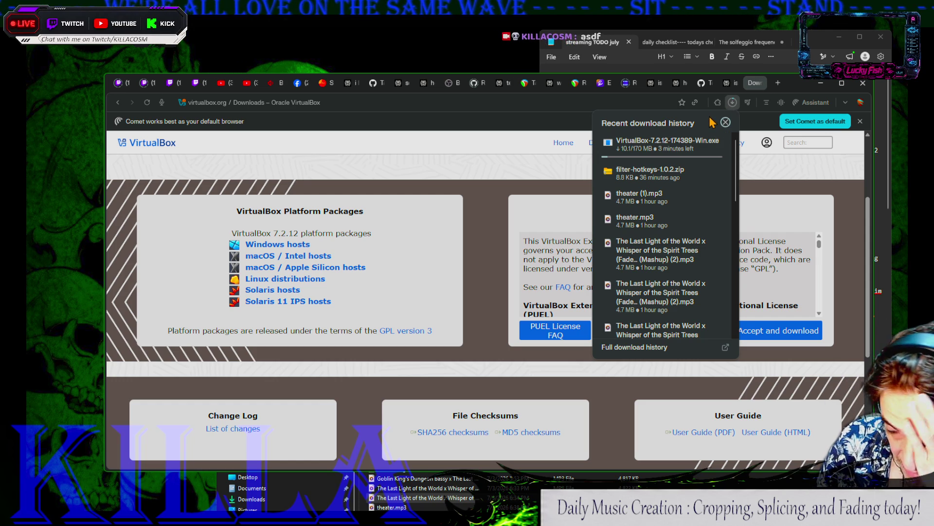
{"action": "left_click", "coordinate": [725, 121]}
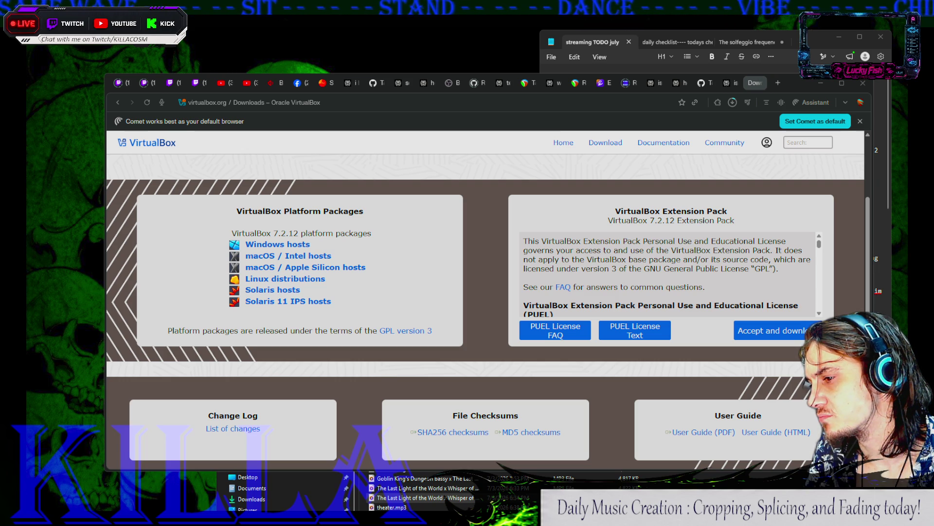
{"action": "left_click", "coordinate": [500, 263]}
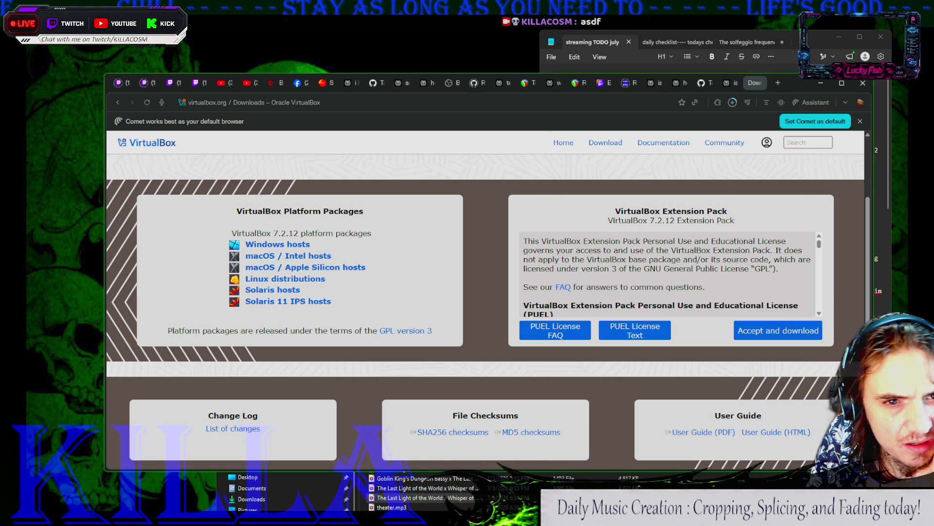
{"action": "left_click", "coordinate": [821, 82]}
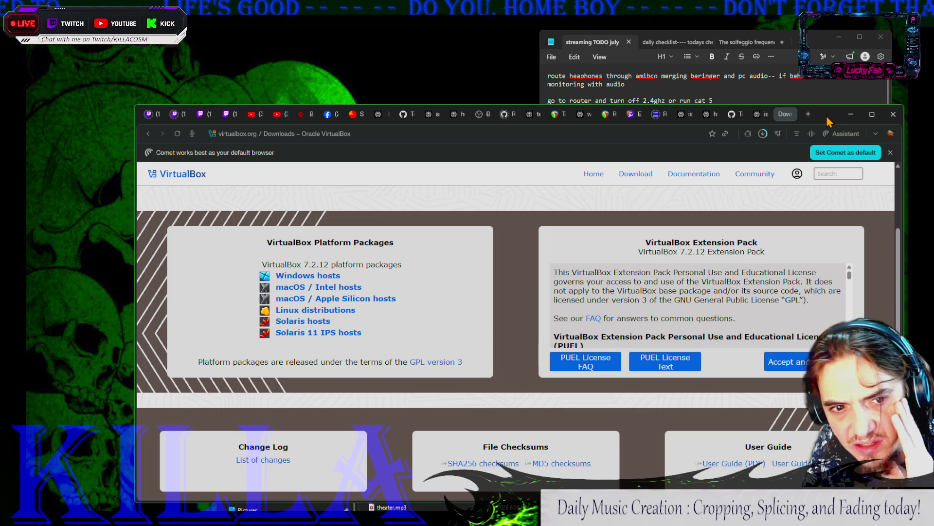
{"action": "left_click_drag", "start_coordinate": [827, 114], "coordinate": [826, 86]}
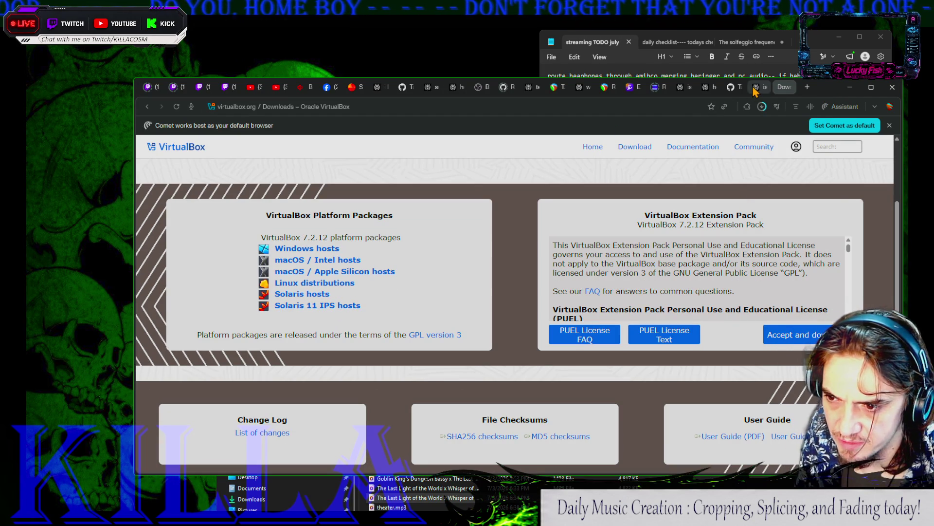
{"action": "left_click", "coordinate": [750, 120]}
- Check the installer download, then switch among conversation tabs to the compressor hotkey thread
{"action": "left_click", "coordinate": [762, 107]}
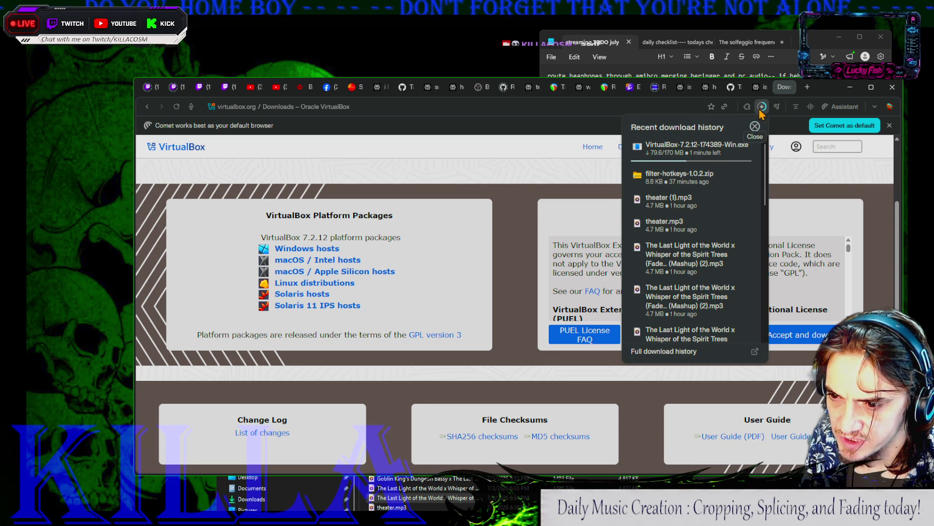
{"action": "left_click", "coordinate": [762, 88]}
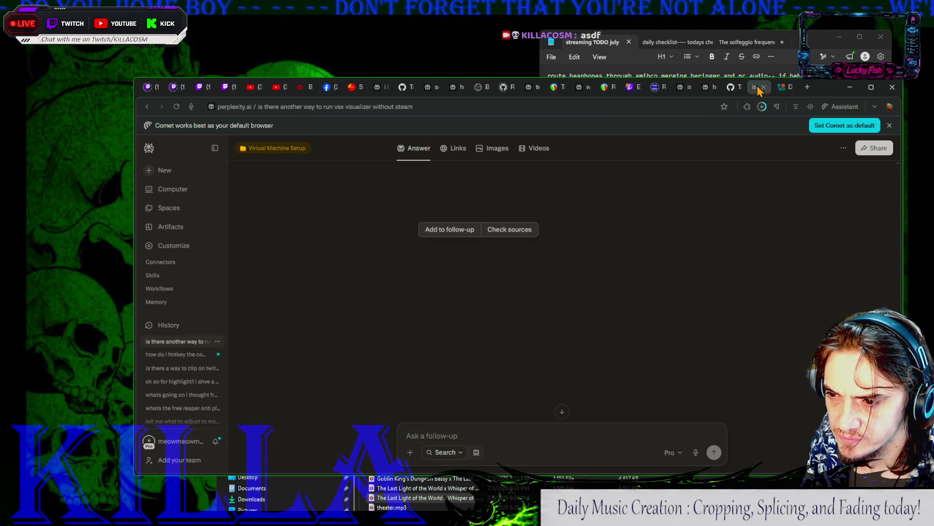
{"action": "left_click", "coordinate": [730, 90]}
{"action": "left_click", "coordinate": [704, 90]}
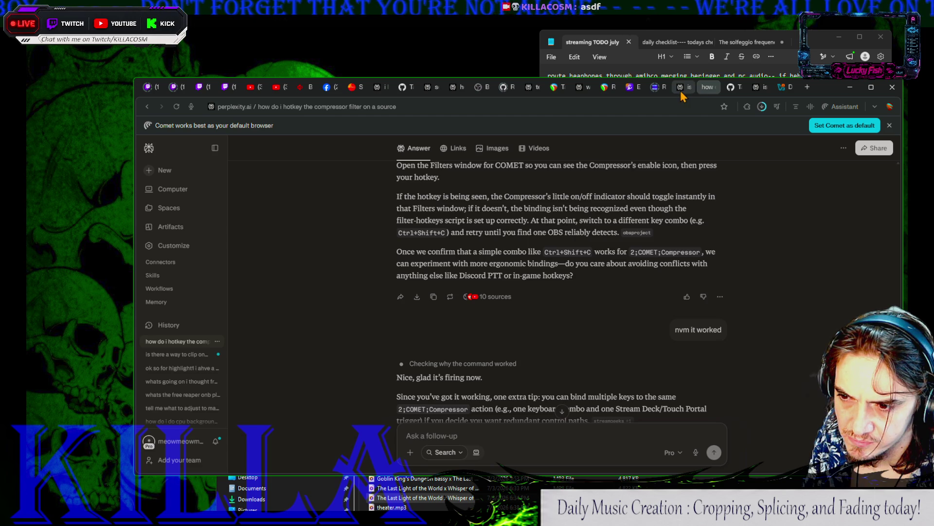
{"action": "left_click", "coordinate": [680, 91]}
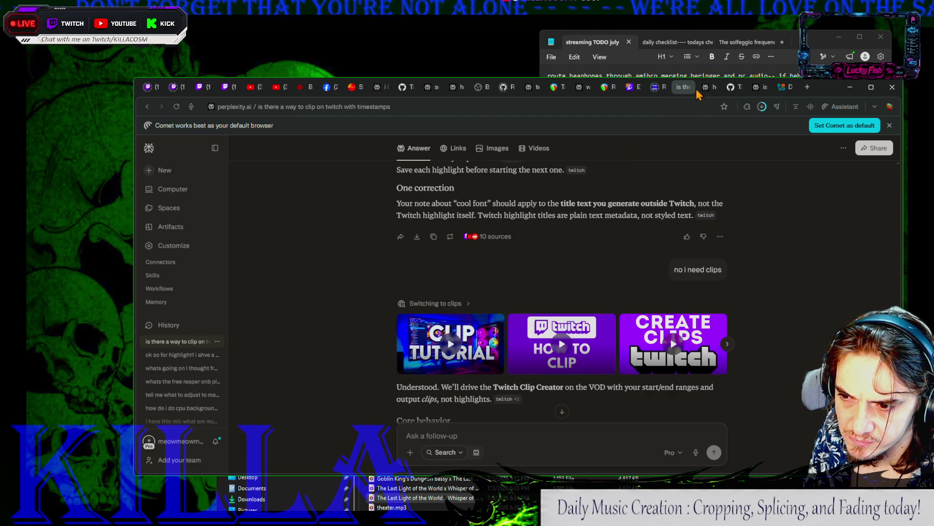
{"action": "left_click", "coordinate": [707, 90]}
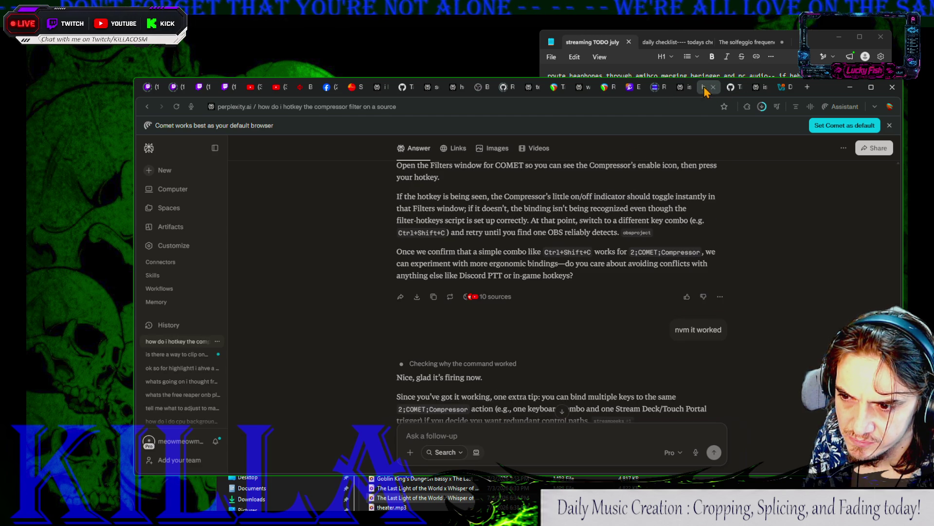
- Add the compressor hotkey conversation to a new AI-generated Space, 'OBS Filter Hotkeys'
{"action": "left_click", "coordinate": [844, 148]}
{"action": "left_click", "coordinate": [780, 225]}
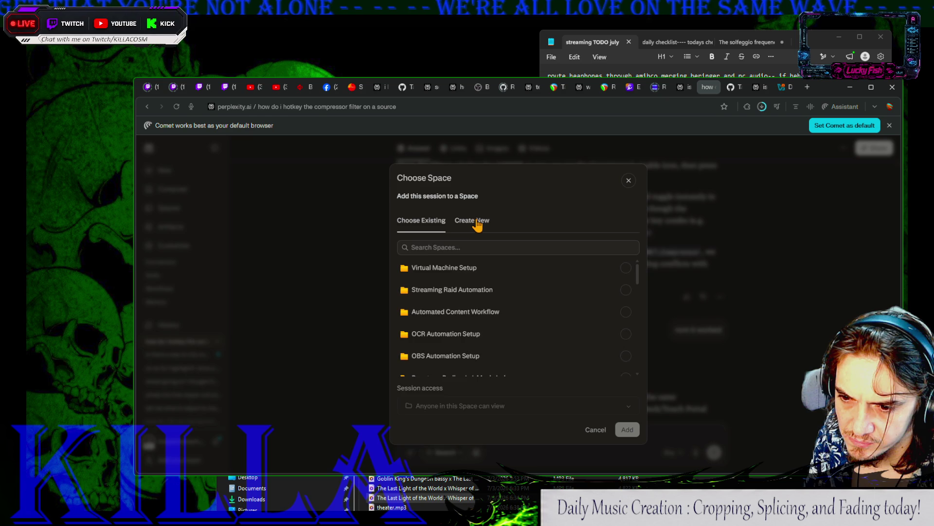
{"action": "left_click", "coordinate": [477, 225]}
{"action": "left_click", "coordinate": [606, 255]}
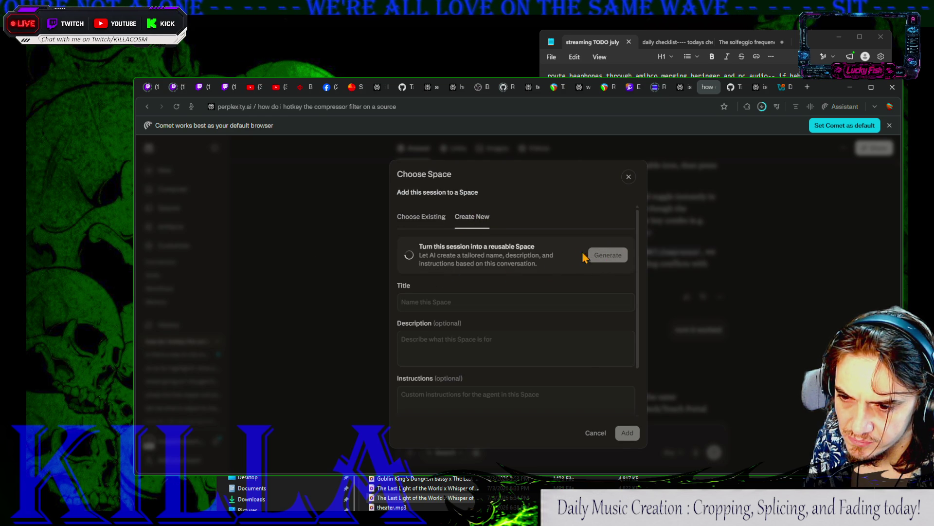
{"action": "left_click", "coordinate": [628, 433]}
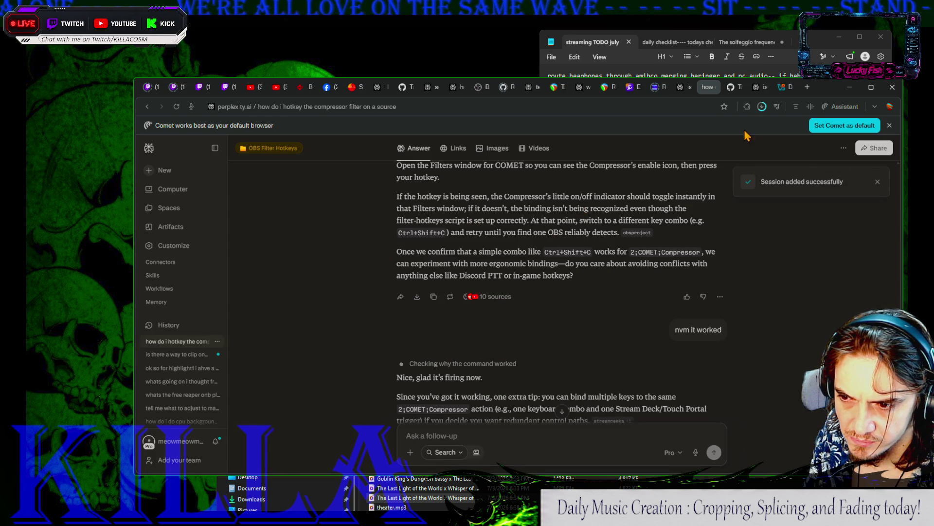
{"action": "left_click", "coordinate": [762, 106]}
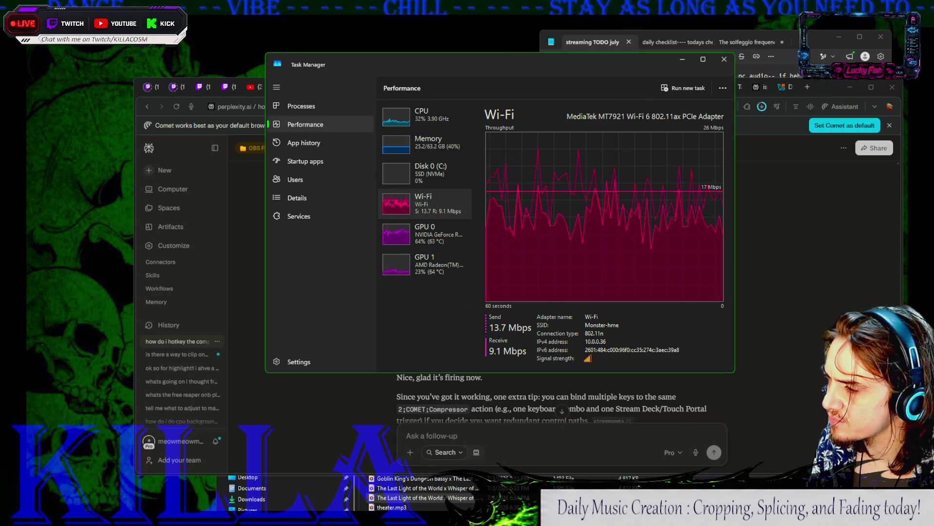
- Close Task Manager so the OBS filter hotkeys conversation in the browser is in front
{"action": "key", "text": "alt+F4"}
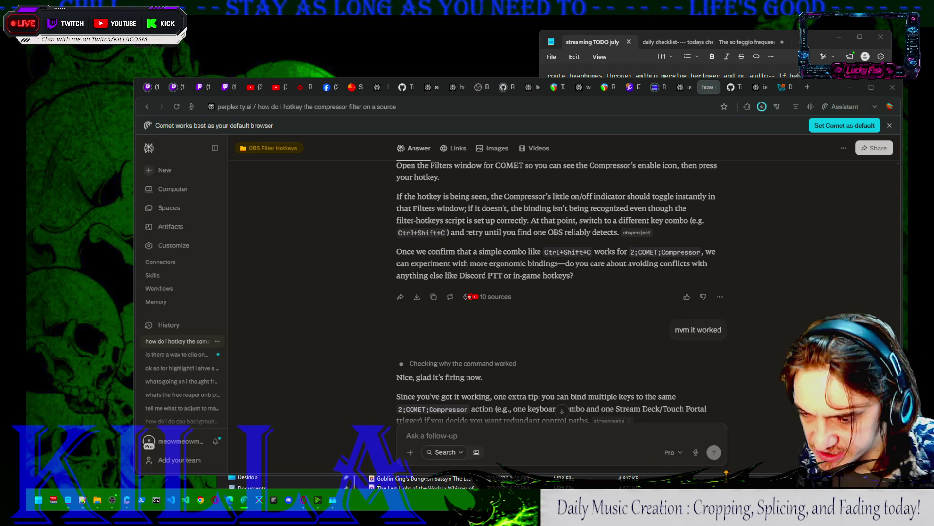
{"action": "mouse_move", "coordinate": [637, 233]}
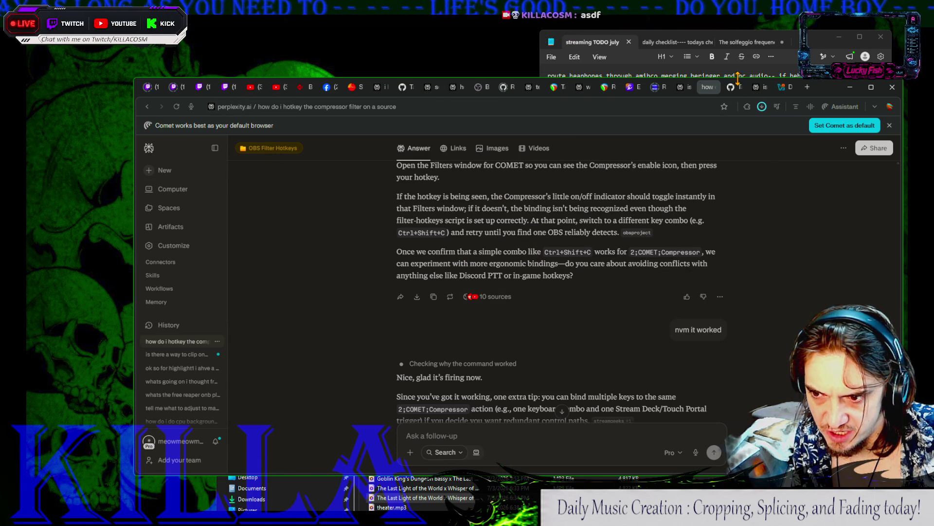
- Close the compressor hotkey tab and move to the VSX virtual machine thread's install steps
{"action": "left_click", "coordinate": [714, 87]}
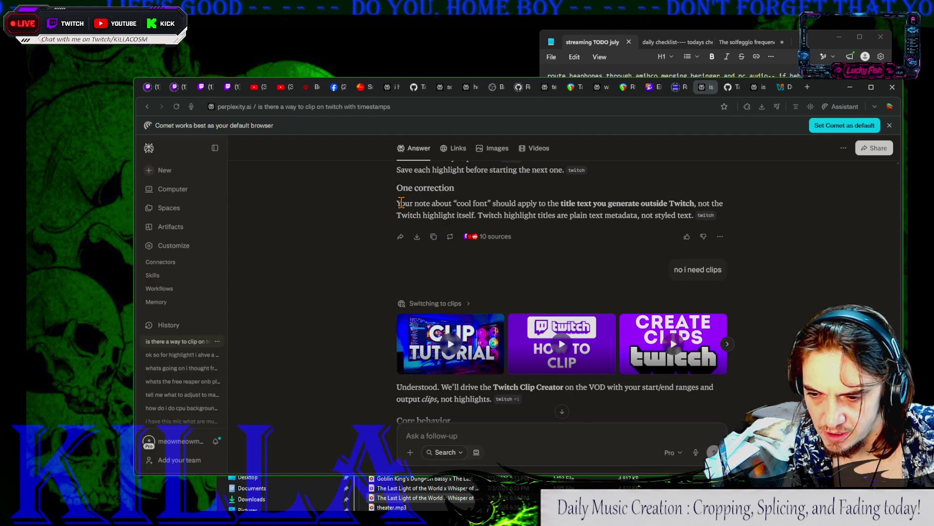
{"action": "scroll", "coordinate": [543, 261], "scroll_direction": "down", "scroll_amount": 3}
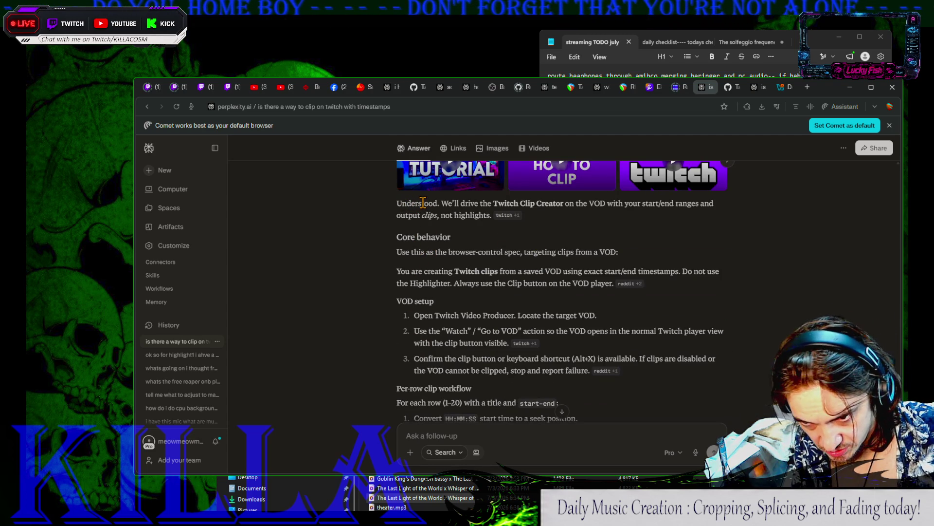
{"action": "mouse_move", "coordinate": [418, 202]}
{"action": "left_mouse_down"}
{"action": "mouse_move", "coordinate": [515, 204]}
{"action": "mouse_move", "coordinate": [450, 203]}
{"action": "mouse_move", "coordinate": [460, 204]}
{"action": "left_mouse_up"}
{"action": "key", "text": "ctrl+Tab"}
{"action": "key", "text": "ctrl+Tab"}
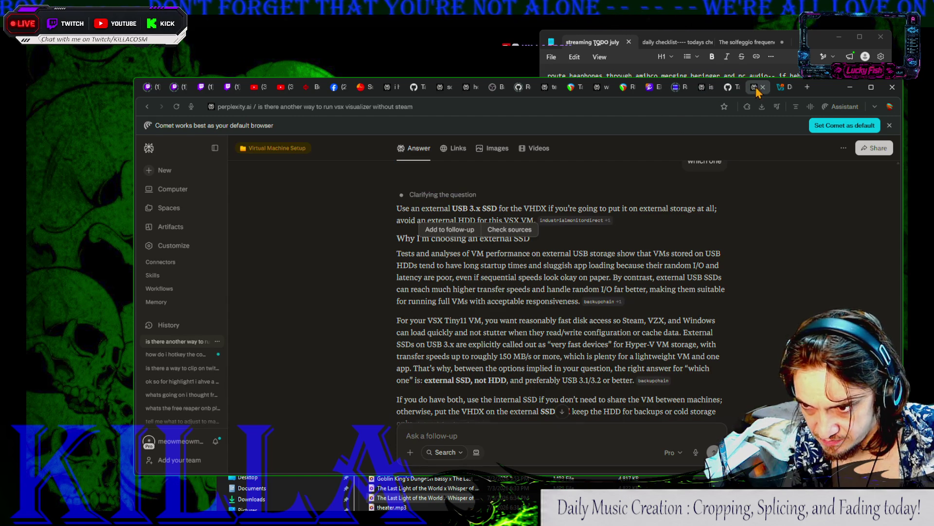
{"action": "scroll", "coordinate": [638, 252], "scroll_direction": "down", "scroll_amount": 15}
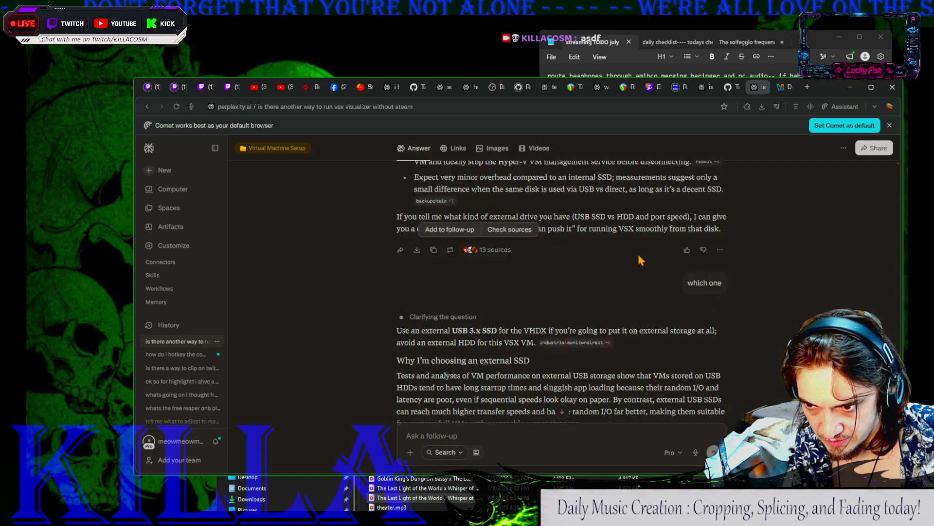
{"action": "scroll", "coordinate": [640, 250], "scroll_direction": "up", "scroll_amount": 10}
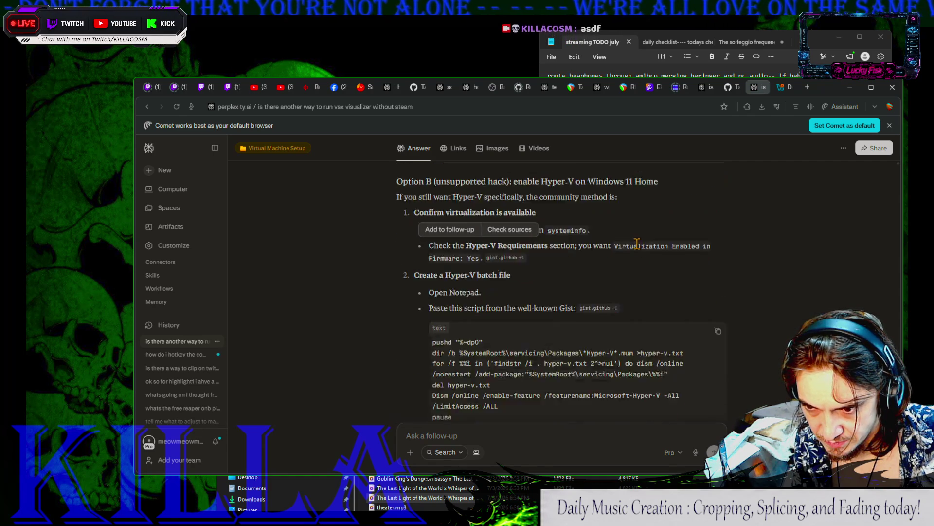
{"action": "scroll", "coordinate": [638, 246], "scroll_direction": "up", "scroll_amount": 10}
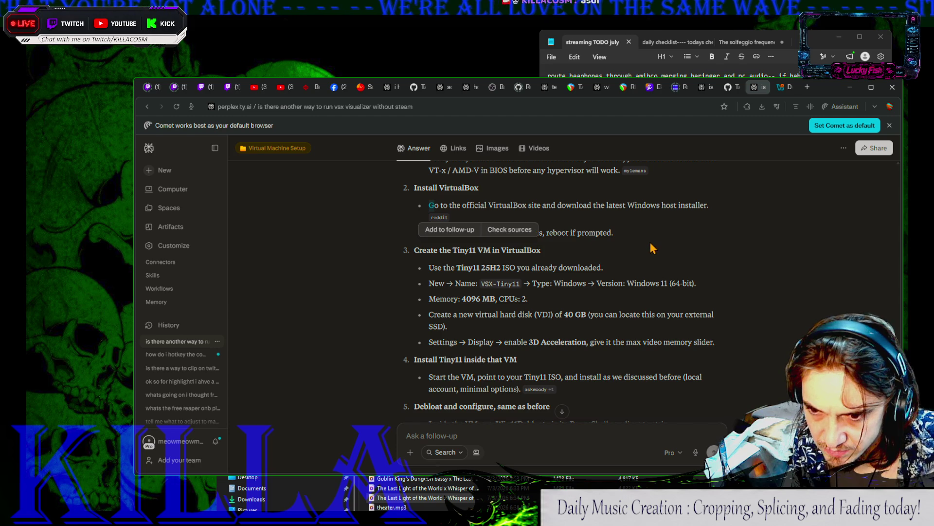
- Launch the downloaded VirtualBox 7.2.12 installer from the Downloads list and bring it forward
{"action": "left_click", "coordinate": [762, 106]}
{"action": "left_click", "coordinate": [688, 156]}
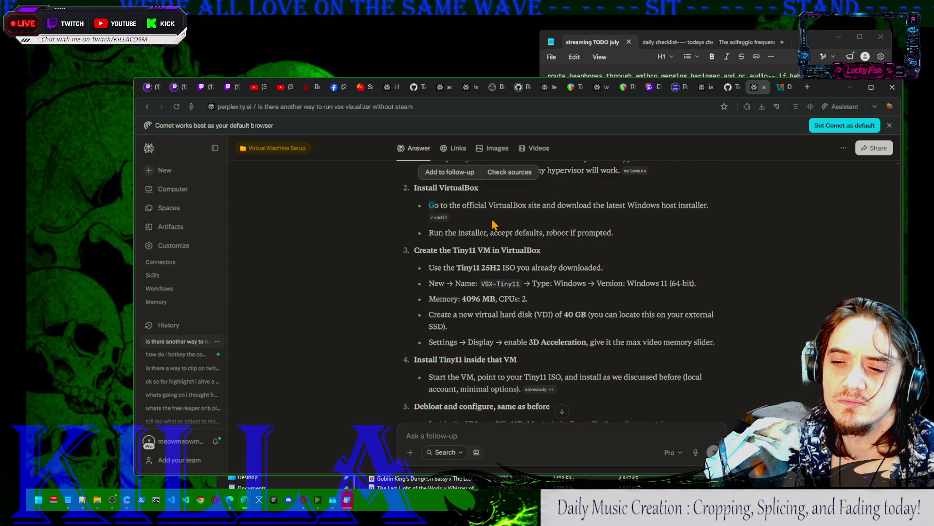
{"action": "left_click", "coordinate": [344, 499]}
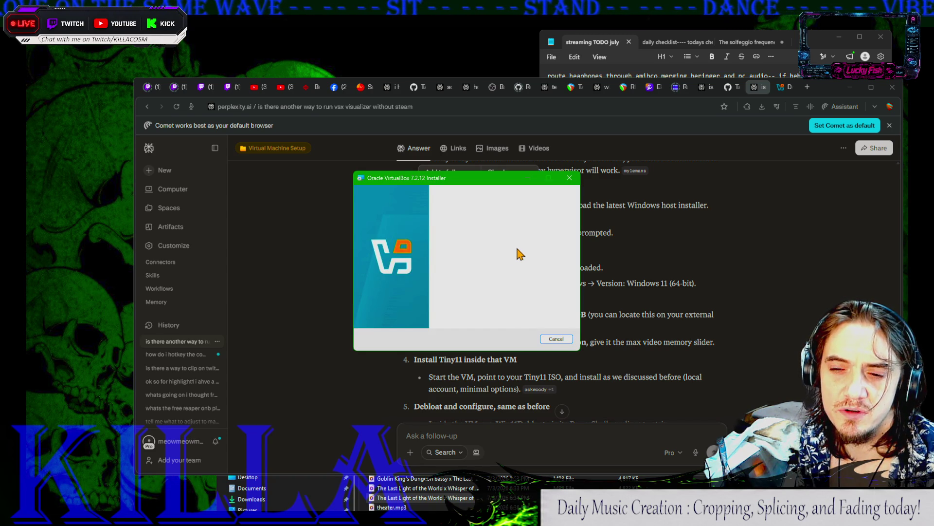
- Accept the VirtualBox license terms and reach Custom Setup, moving the installer window higher
{"action": "left_click", "coordinate": [515, 339]}
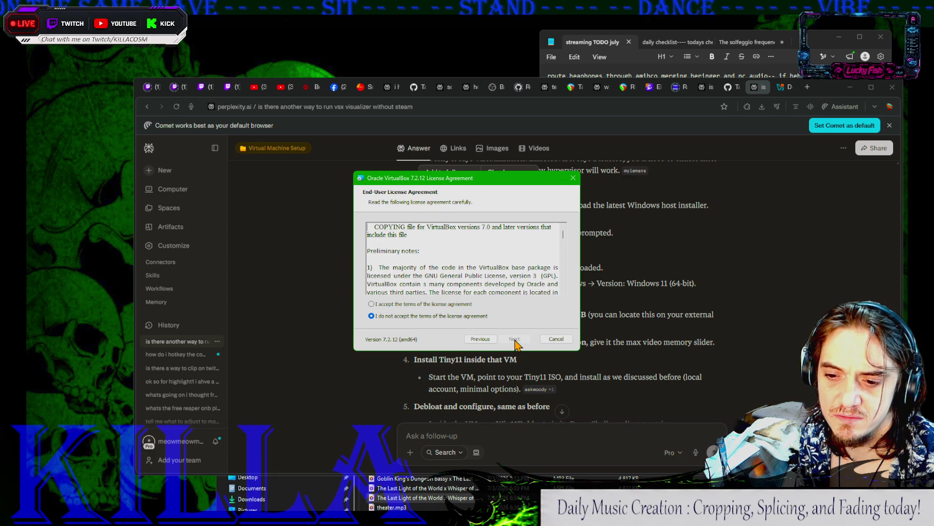
{"action": "left_click", "coordinate": [428, 304]}
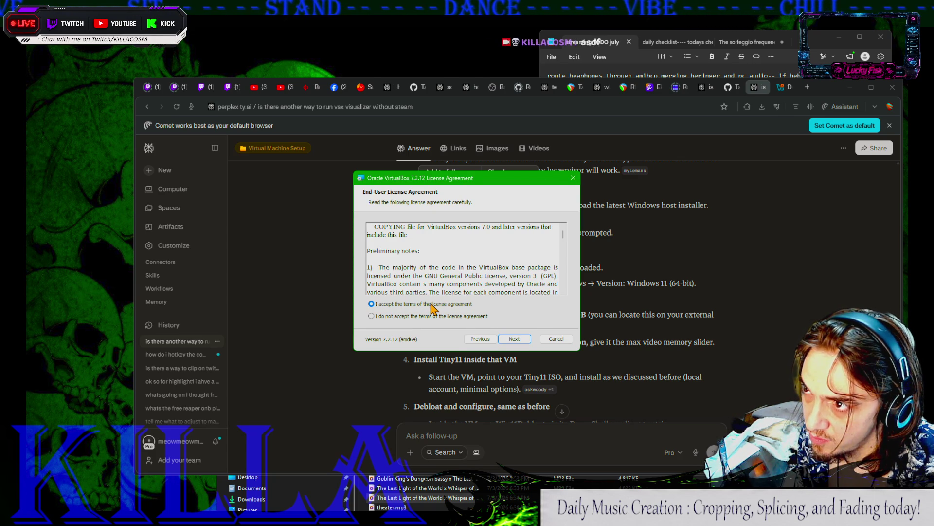
{"action": "left_click", "coordinate": [510, 342]}
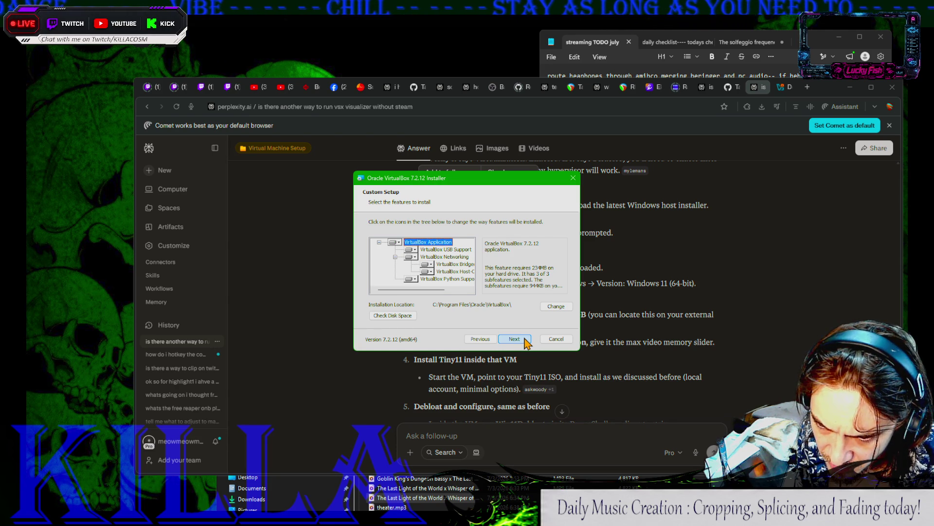
{"action": "left_click_drag", "start_coordinate": [497, 182], "coordinate": [486, 67]}
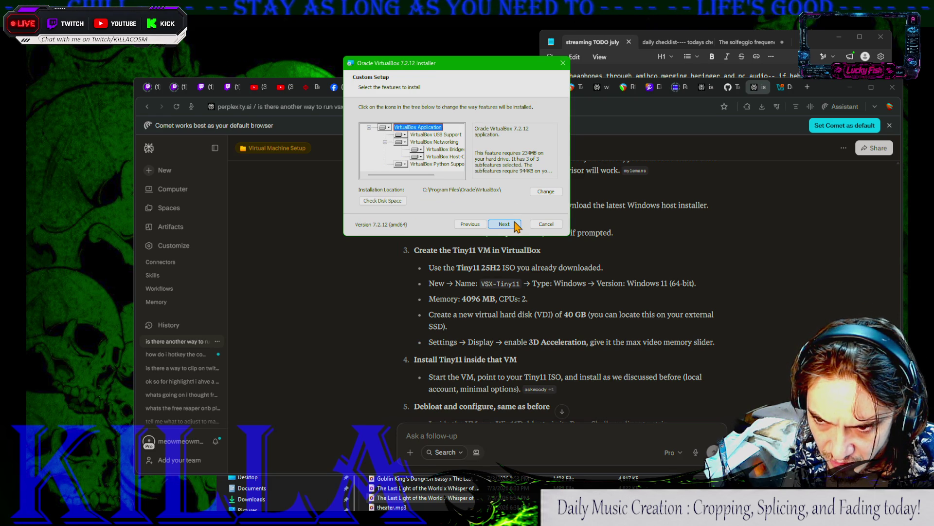
- Move past Custom Setup and accept the Network Disconnection warning to reach Missing Dependencies
{"action": "left_click", "coordinate": [510, 228]}
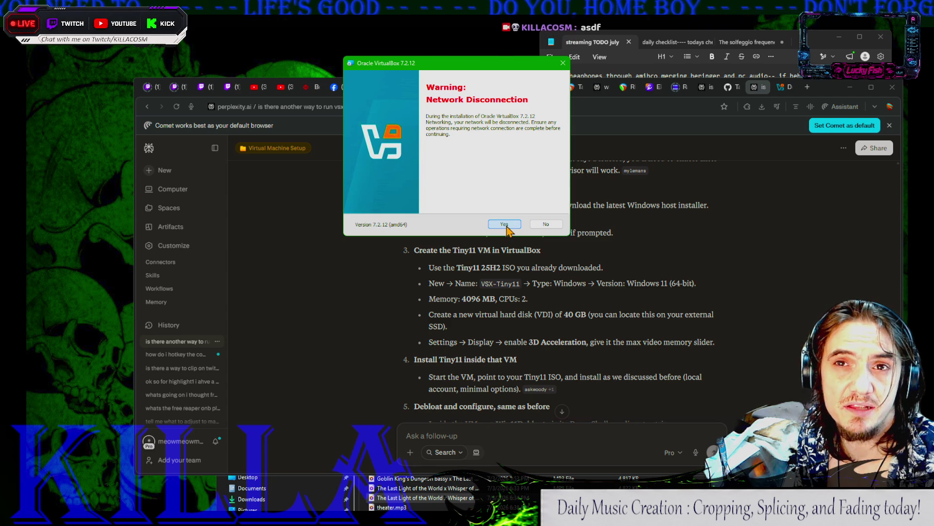
{"action": "left_click", "coordinate": [505, 224]}
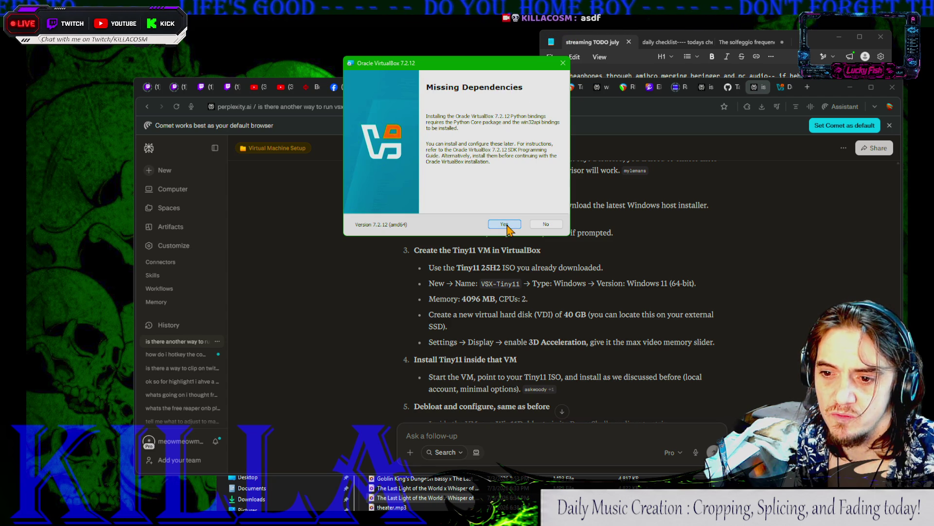
{"action": "left_click", "coordinate": [504, 224]}
{"action": "left_click", "coordinate": [505, 224]}
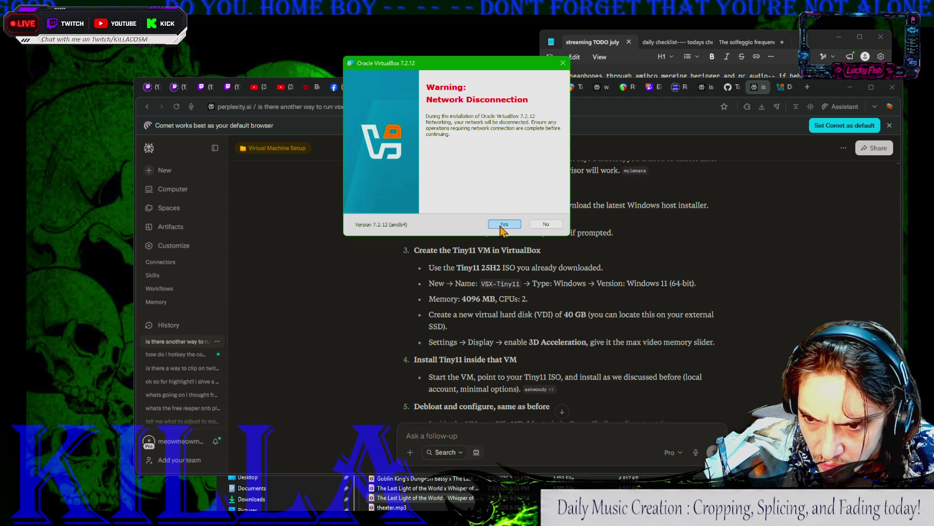
{"action": "left_click", "coordinate": [505, 224]}
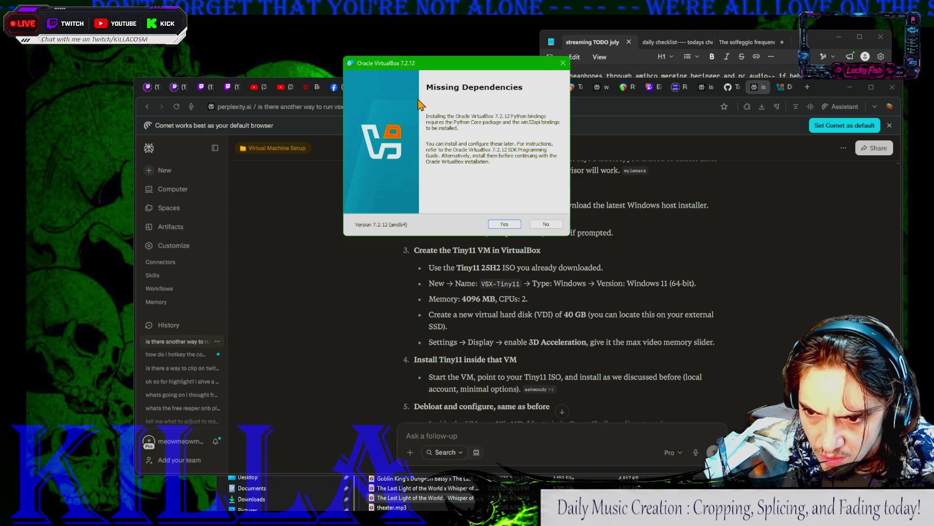
- Snip the Missing Dependencies dialog and send the screenshot to Perplexity as a follow-up
{"action": "key", "text": "super+shift+s"}
{"action": "mouse_move", "coordinate": [420, 71]}
{"action": "left_mouse_down"}
{"action": "mouse_move", "coordinate": [539, 179]}
{"action": "mouse_move", "coordinate": [577, 240]}
{"action": "left_mouse_up"}
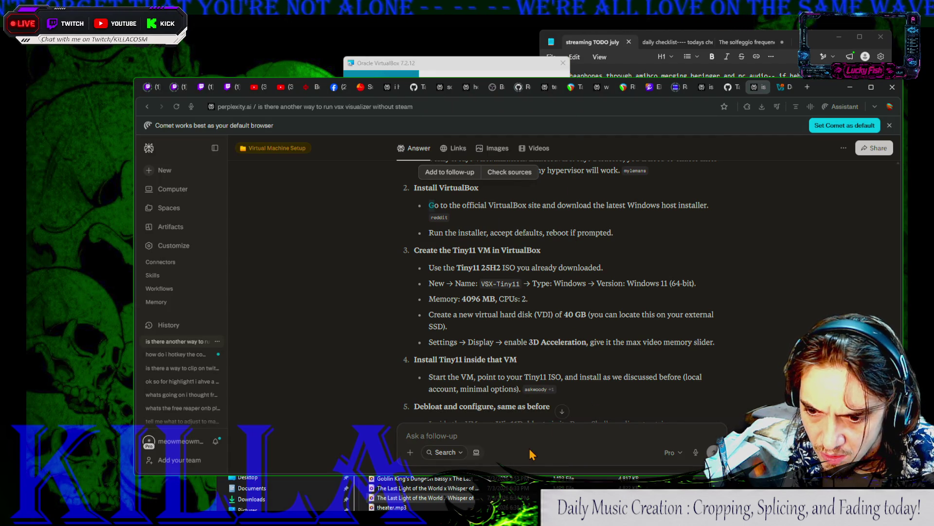
{"action": "left_click", "coordinate": [532, 439]}
{"action": "key", "text": "ctrl+v"}
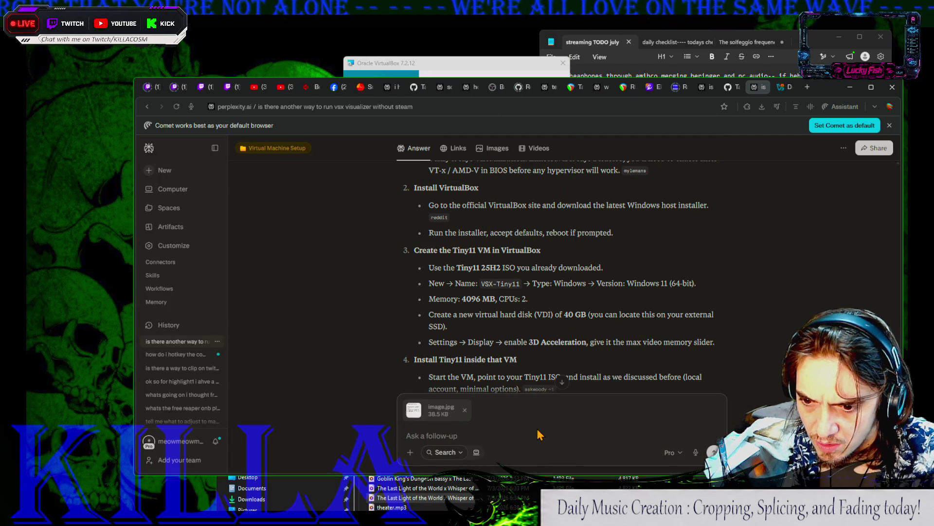
{"action": "key", "text": "Return"}
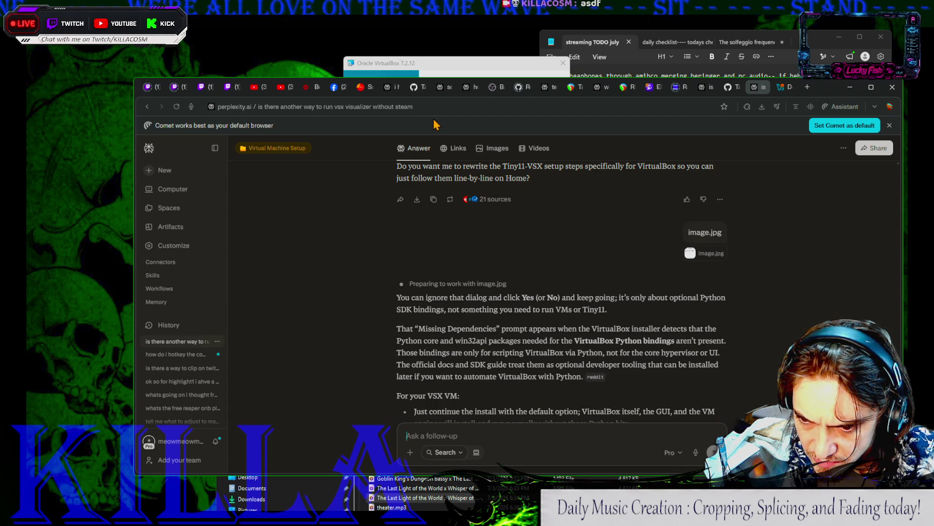
- Accept Missing Dependencies, continue to Ready to Install, and start installing VirtualBox 7.2.12
{"action": "left_click", "coordinate": [468, 72]}
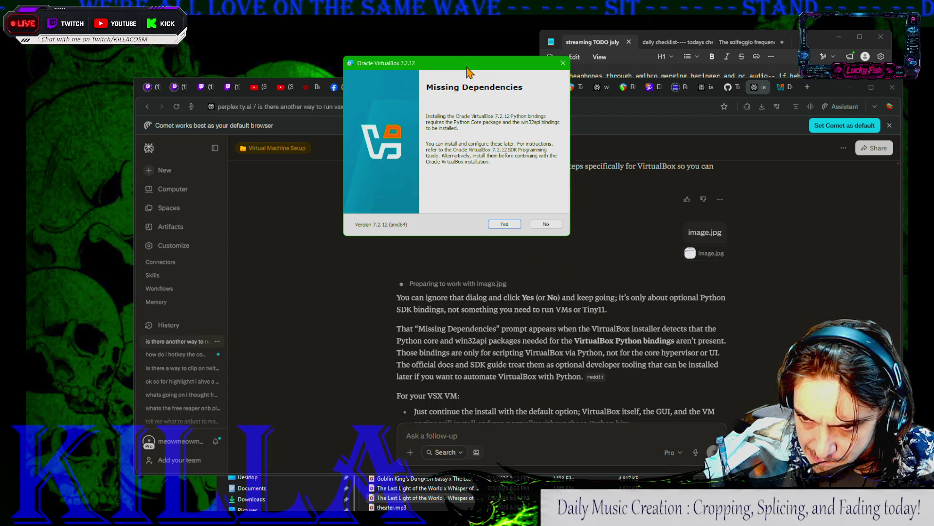
{"action": "left_click", "coordinate": [511, 224]}
{"action": "left_click", "coordinate": [511, 224]}
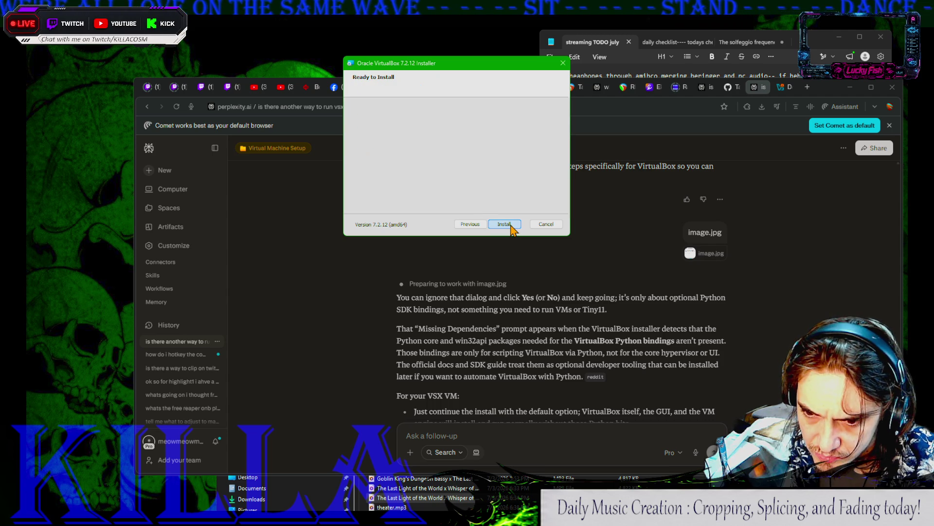
{"action": "left_click", "coordinate": [506, 224]}
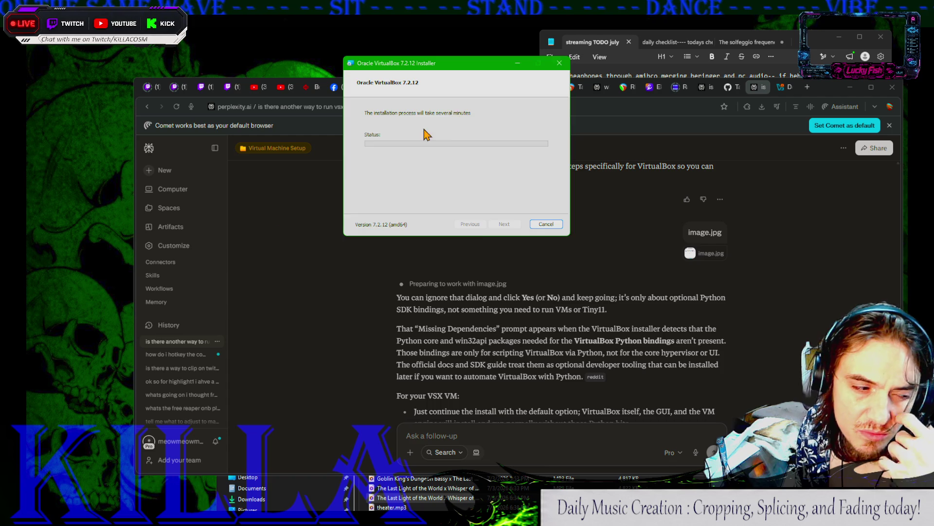
{"action": "left_click", "coordinate": [173, 310]}
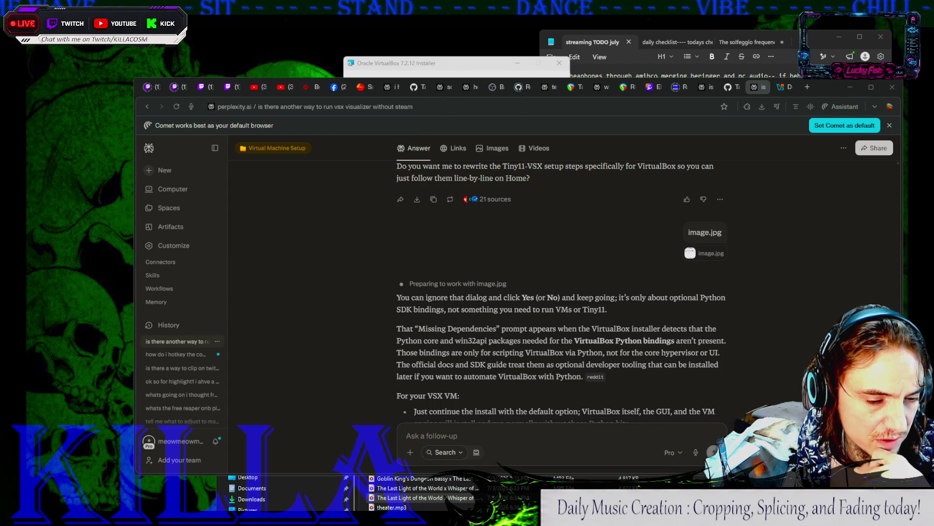
- Review Perplexity's advice and the Tiny11 VM creation steps, then bring forward the finished installer
{"action": "left_click", "coordinate": [351, 219]}
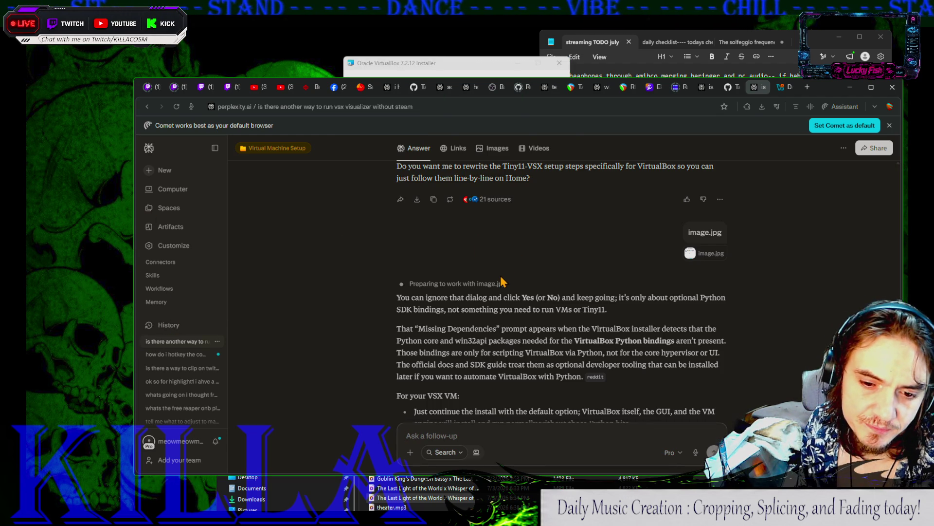
{"action": "mouse_move", "coordinate": [402, 296]}
{"action": "left_mouse_down"}
{"action": "mouse_move", "coordinate": [701, 297]}
{"action": "mouse_move", "coordinate": [416, 328]}
{"action": "mouse_move", "coordinate": [618, 336]}
{"action": "mouse_move", "coordinate": [589, 368]}
{"action": "left_mouse_up"}
{"action": "scroll", "coordinate": [587, 369], "scroll_direction": "up", "scroll_amount": 4}
{"action": "scroll", "coordinate": [587, 366], "scroll_direction": "up", "scroll_amount": 15}
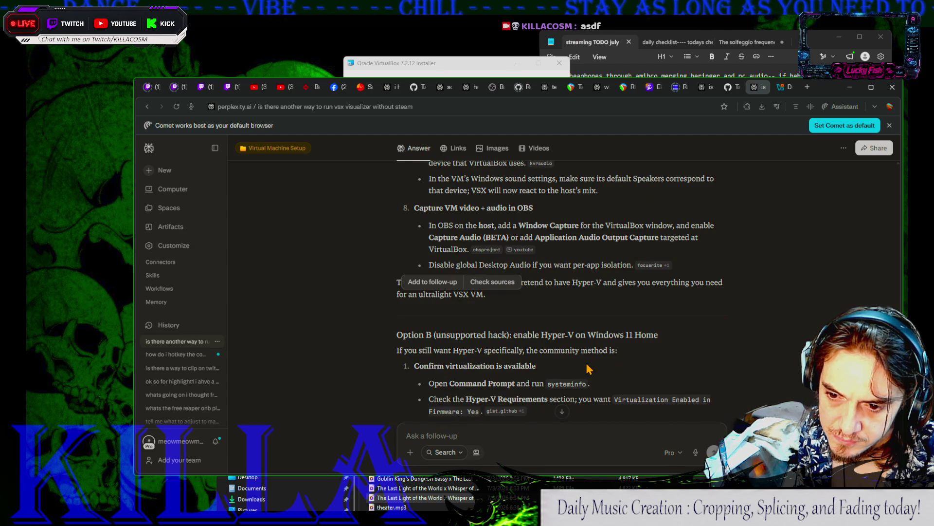
{"action": "scroll", "coordinate": [587, 363], "scroll_direction": "down", "scroll_amount": 1}
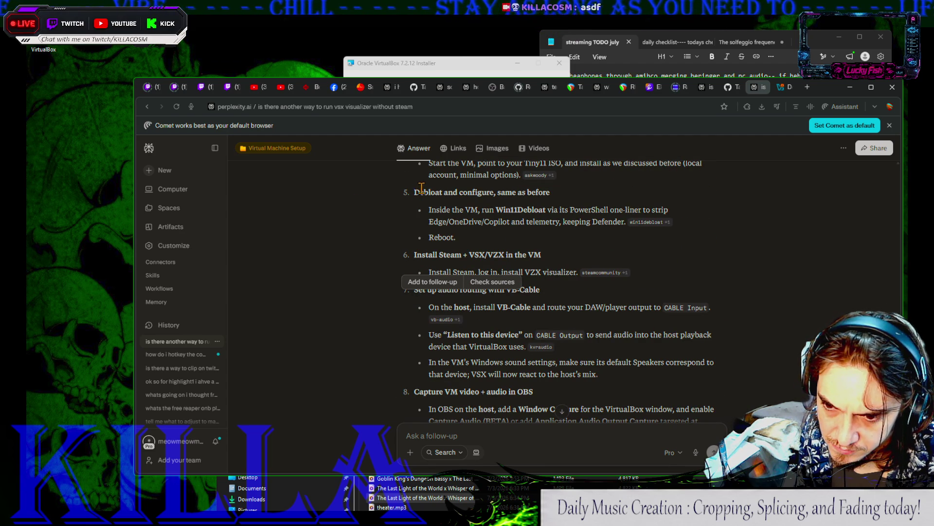
{"action": "scroll", "coordinate": [511, 224], "scroll_direction": "up", "scroll_amount": 1}
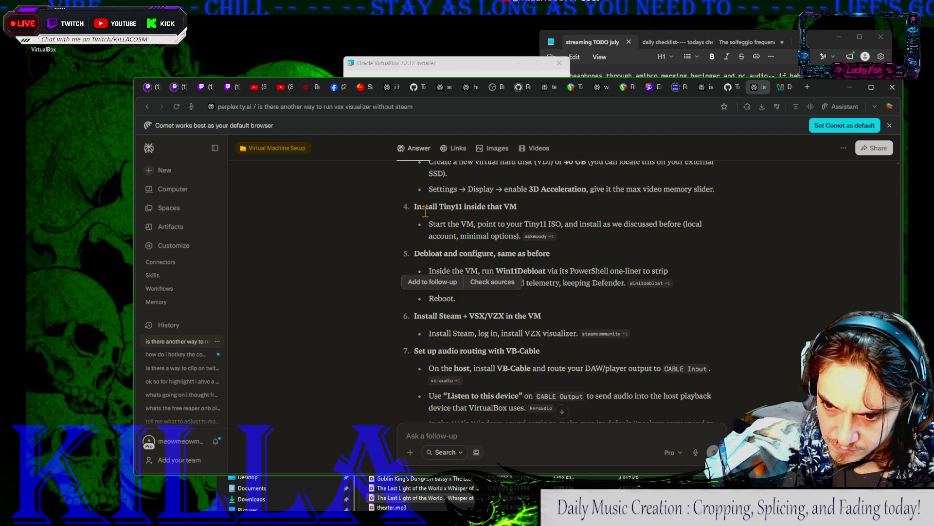
{"action": "scroll", "coordinate": [425, 211], "scroll_direction": "up", "scroll_amount": 1}
{"action": "scroll", "coordinate": [446, 208], "scroll_direction": "up", "scroll_amount": 1}
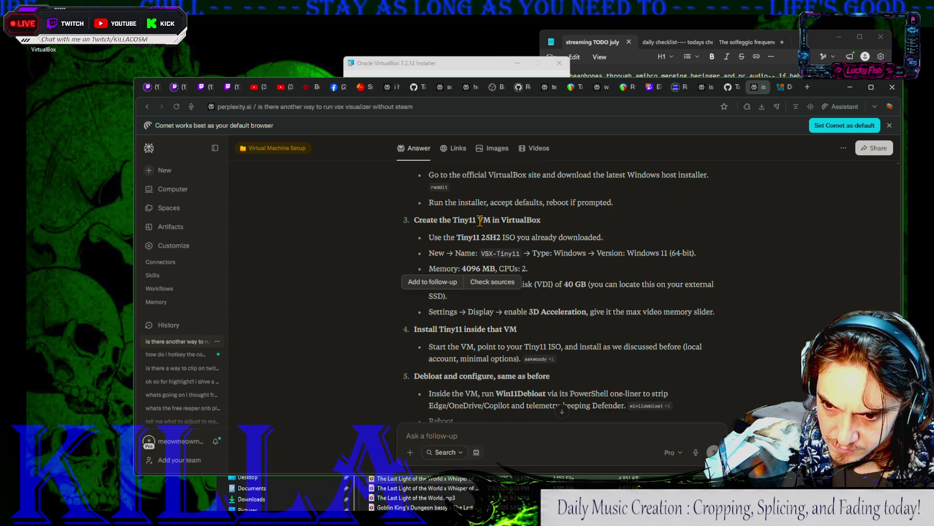
{"action": "scroll", "coordinate": [474, 224], "scroll_direction": "up", "scroll_amount": 2}
{"action": "scroll", "coordinate": [463, 234], "scroll_direction": "down", "scroll_amount": 1}
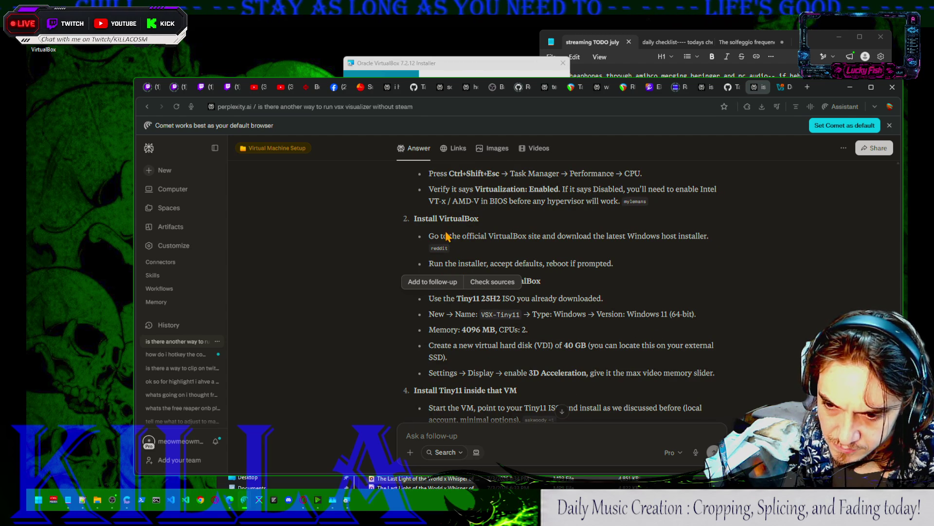
{"action": "scroll", "coordinate": [446, 236], "scroll_direction": "down", "scroll_amount": 1}
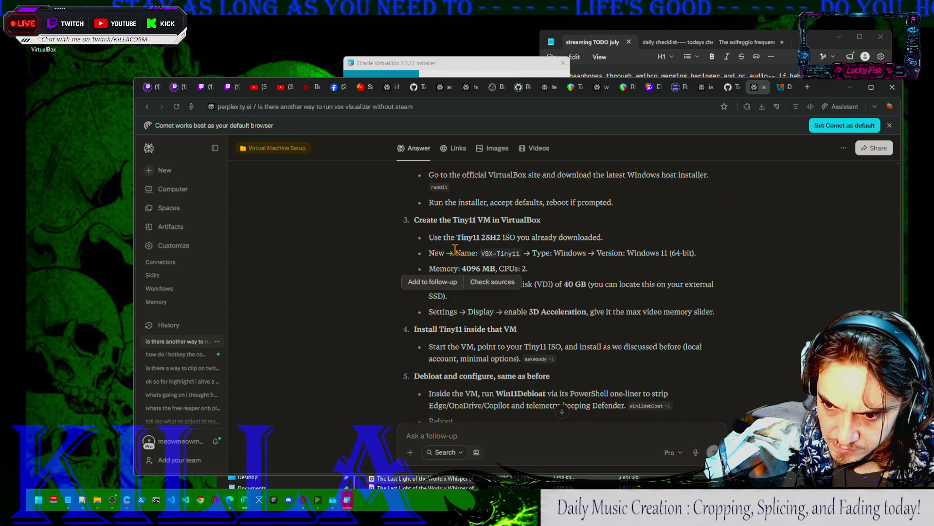
{"action": "left_click", "coordinate": [347, 505]}
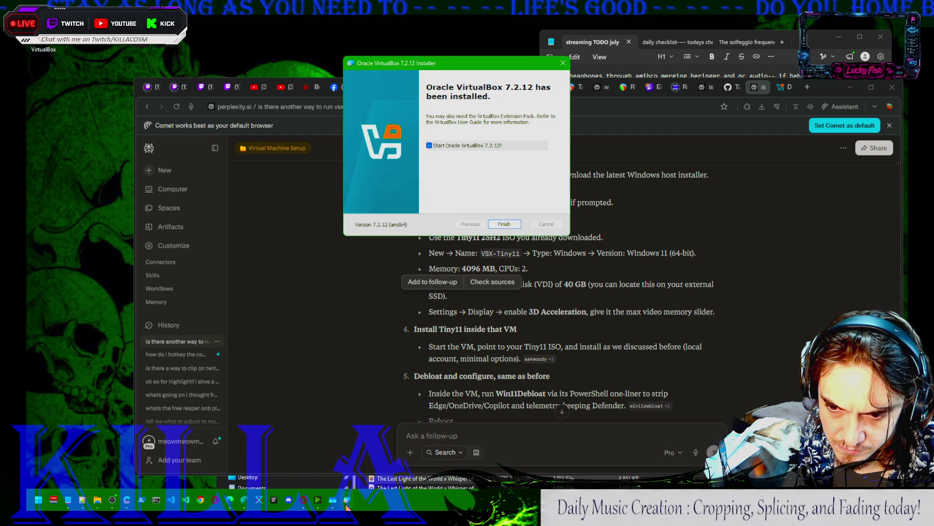
- Close the completed installer, move Comet down to uncover VirtualBox Manager, and start a new machine
{"action": "left_click", "coordinate": [503, 223]}
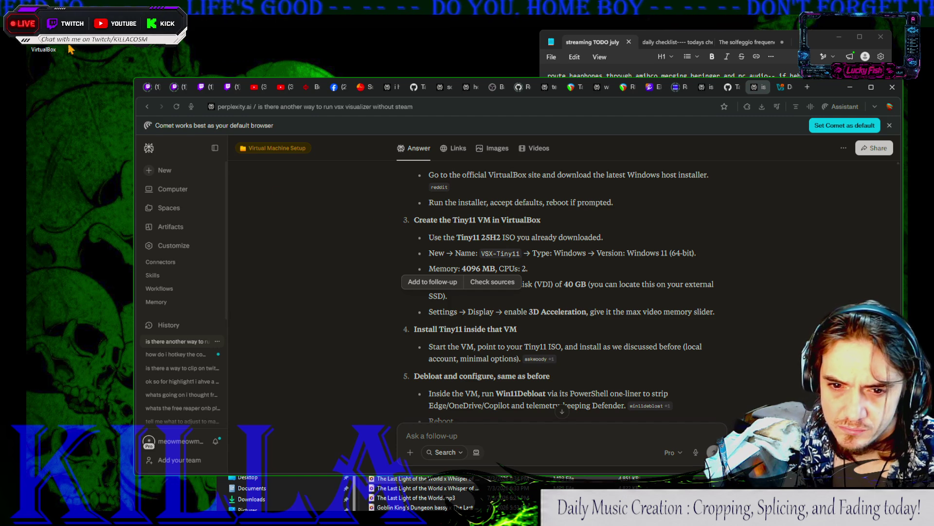
{"action": "mouse_move", "coordinate": [253, 523]}
{"action": "left_click", "coordinate": [350, 502]}
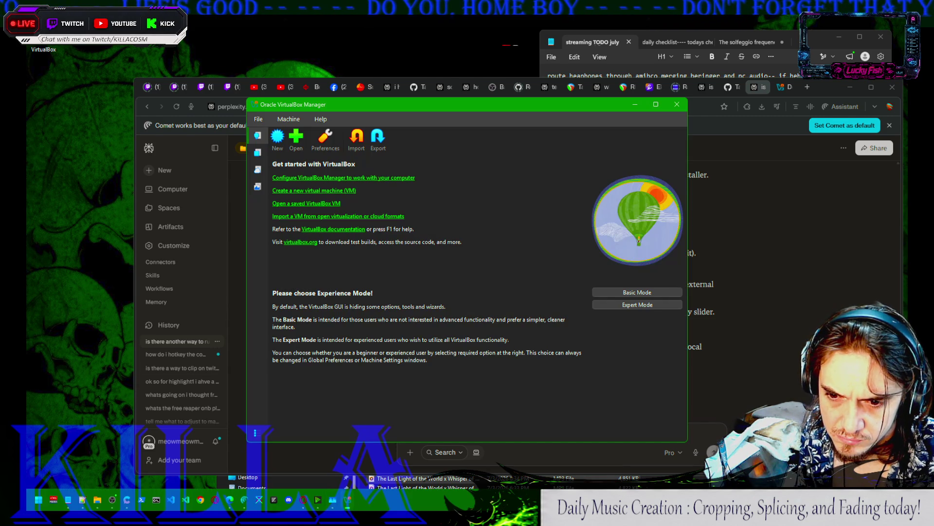
{"action": "left_click", "coordinate": [349, 502]}
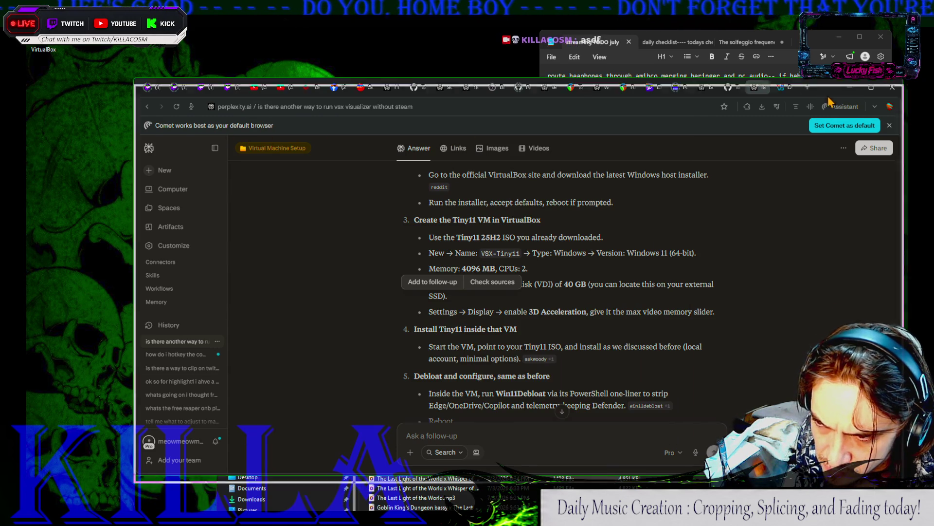
{"action": "left_click_drag", "start_coordinate": [829, 86], "coordinate": [825, 275]}
{"action": "left_click", "coordinate": [277, 140]}
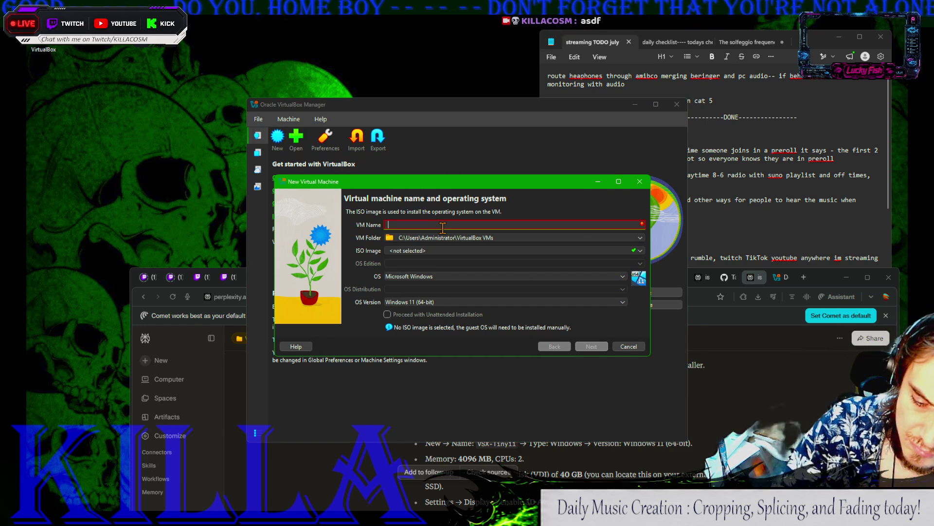
- Name the new machine 'VSC' and choose tiny11_25H2_jffeb9.iso from Downloads as its ISO image
{"action": "type", "text": "VSC"}
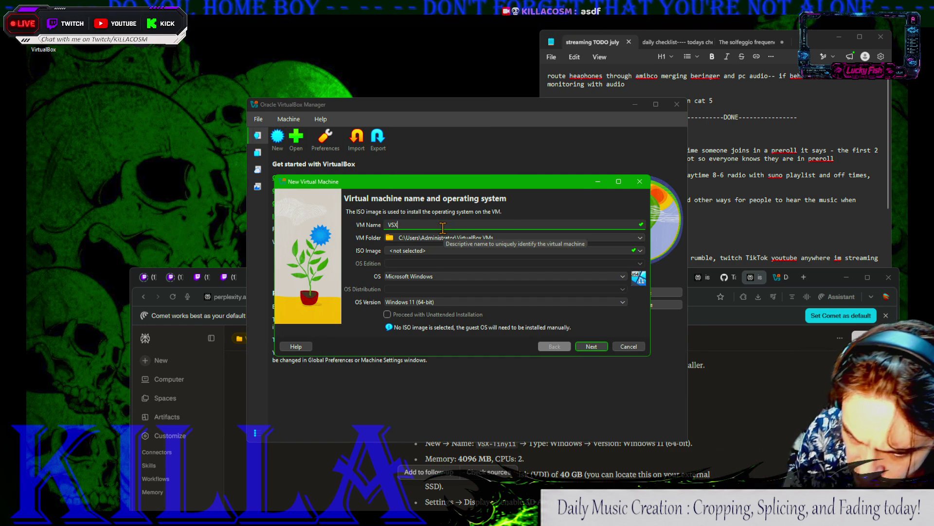
{"action": "left_click", "coordinate": [638, 249]}
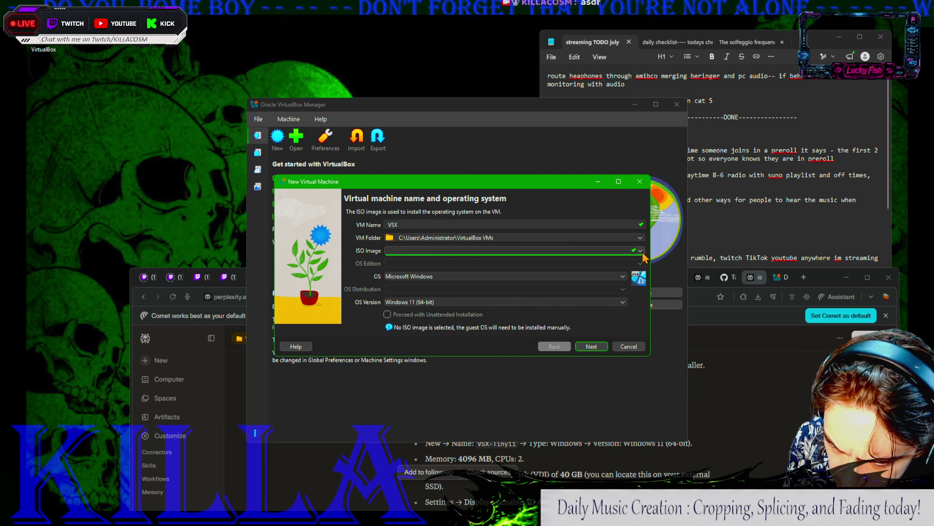
{"action": "left_click", "coordinate": [641, 251]}
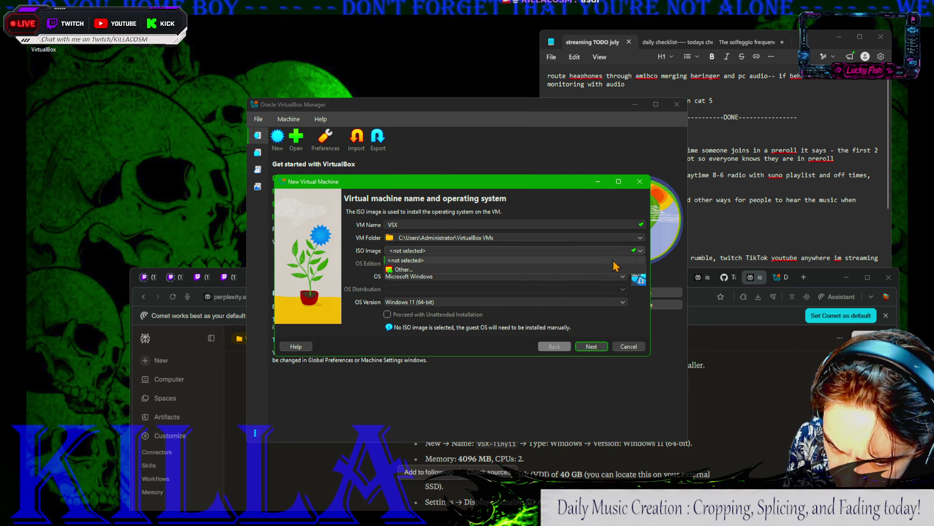
{"action": "left_click", "coordinate": [511, 272]}
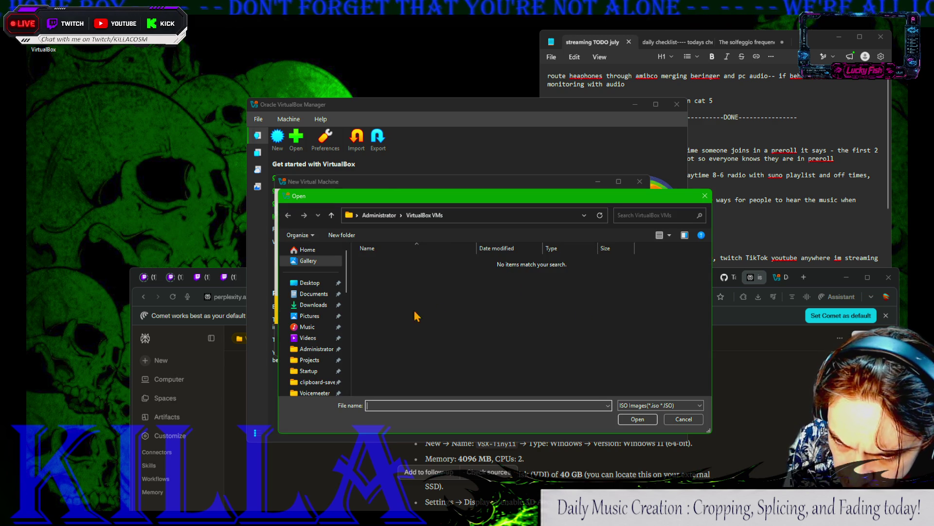
{"action": "left_click", "coordinate": [312, 305]}
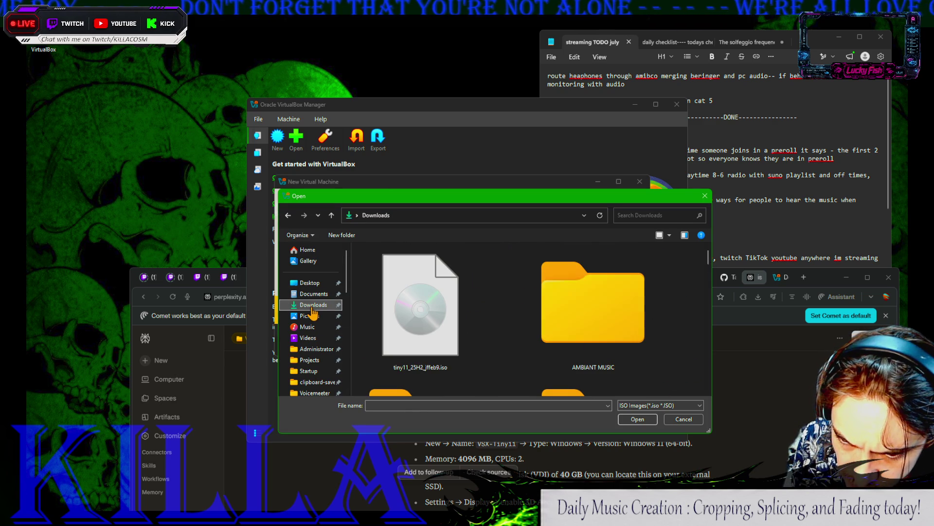
{"action": "left_click", "coordinate": [400, 324]}
{"action": "left_click", "coordinate": [637, 419]}
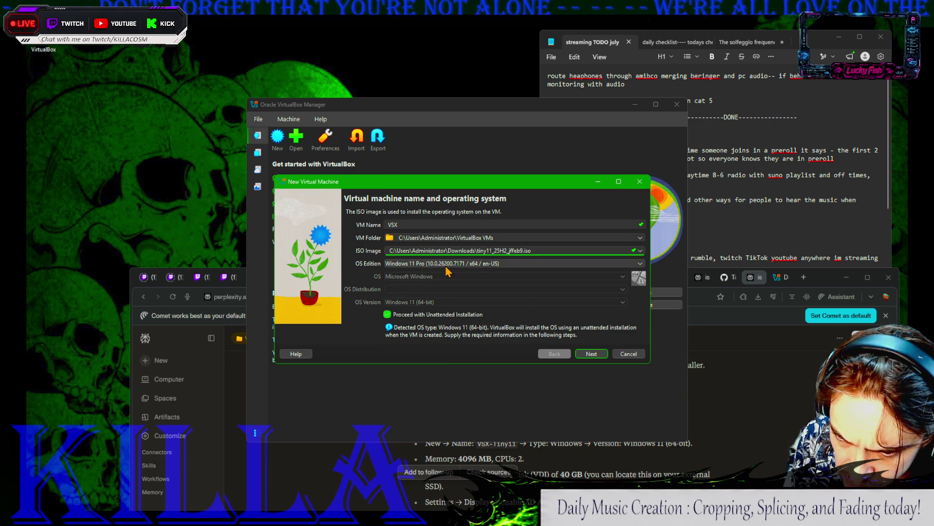
- Keep Windows 11 Pro as the edition and continue to the unattended-install settings
{"action": "left_click", "coordinate": [467, 263]}
{"action": "left_click", "coordinate": [468, 271]}
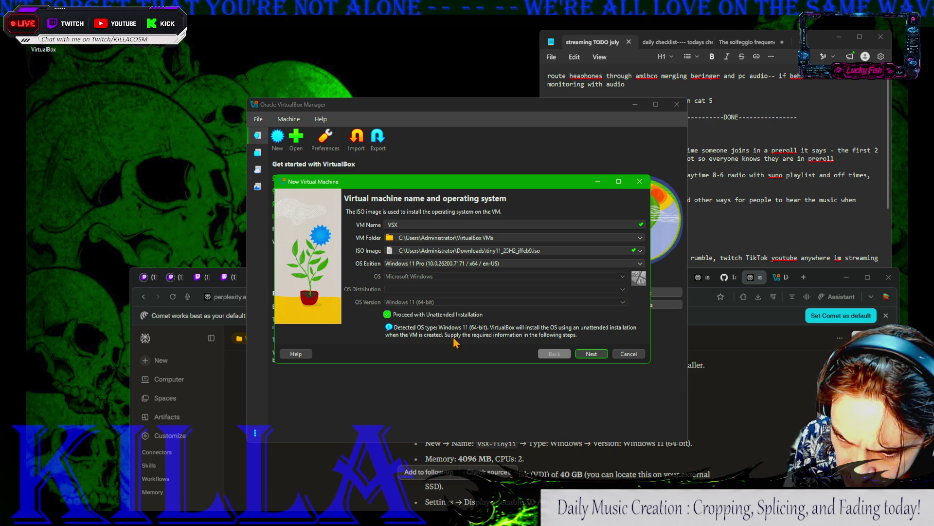
{"action": "left_click", "coordinate": [593, 354]}
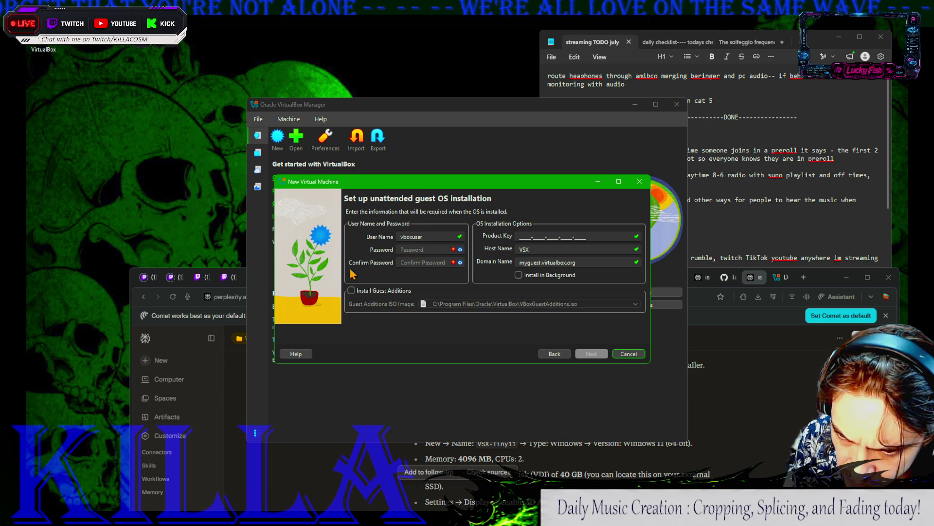
{"action": "left_click", "coordinate": [433, 236]}
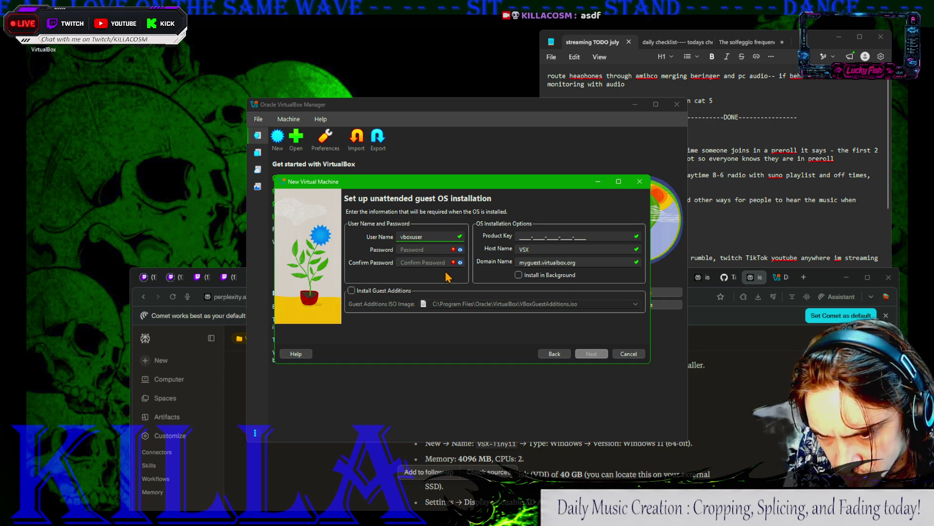
- Capture a screenshot of the new machine dialog and bring the Perplexity browser forward
{"action": "key", "text": "Print"}
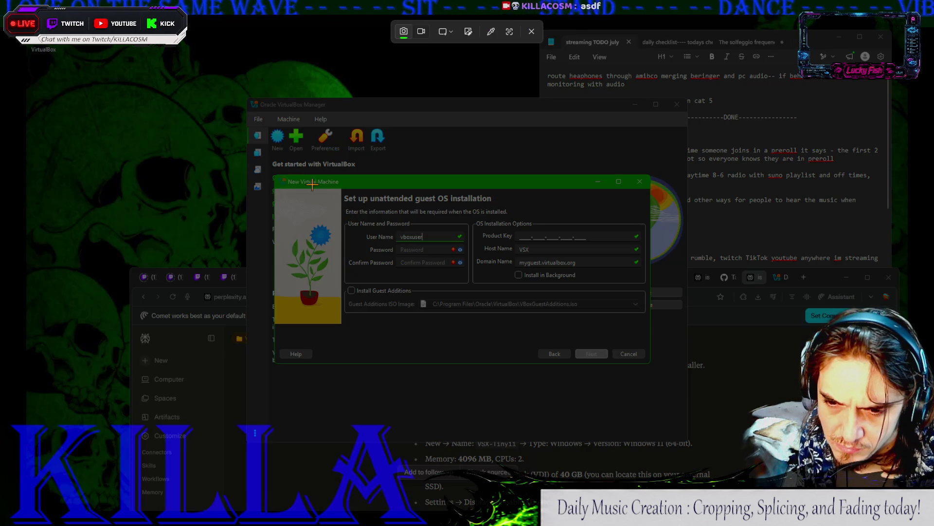
{"action": "left_click", "coordinate": [654, 370]}
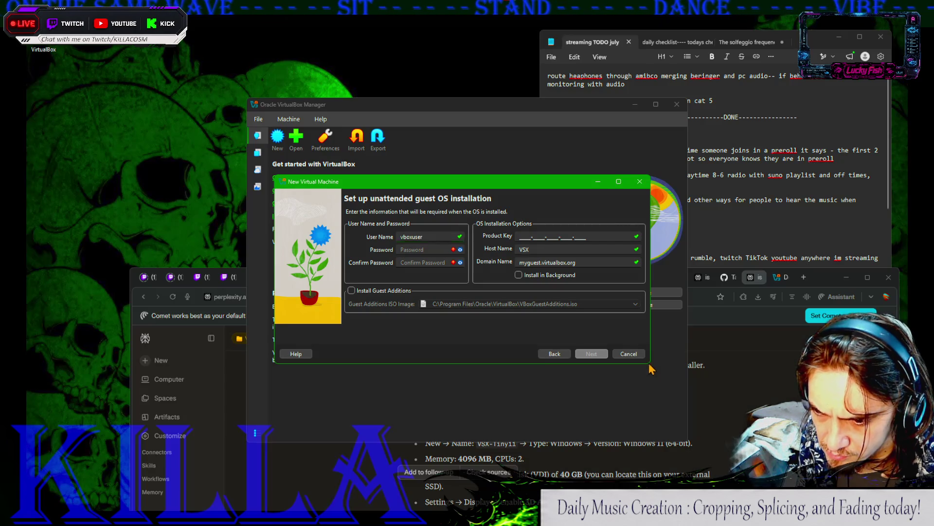
{"action": "left_click", "coordinate": [544, 322]}
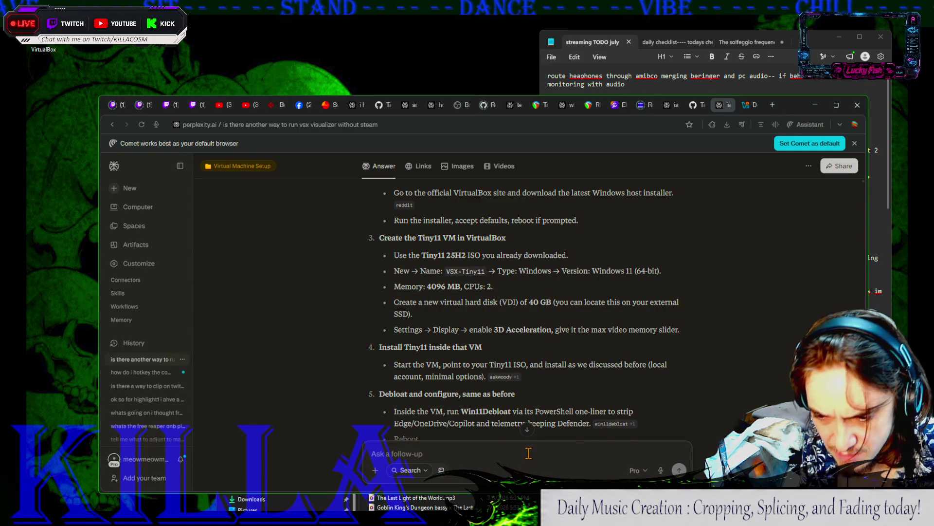
- Send the dialog screenshot to Perplexity as a follow-up, then switch to the Suno Beast Mode playlist
{"action": "key", "text": "ctrl+v"}
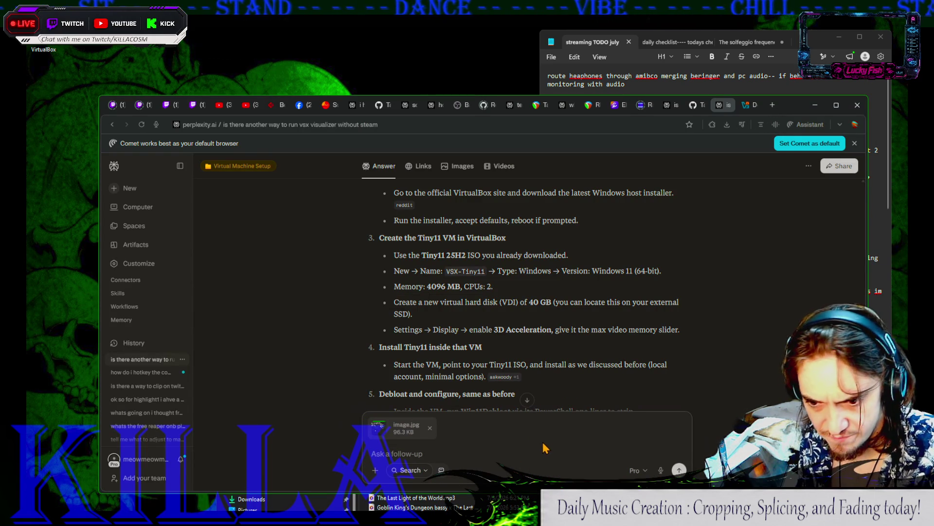
{"action": "key", "text": "BackSpace"}
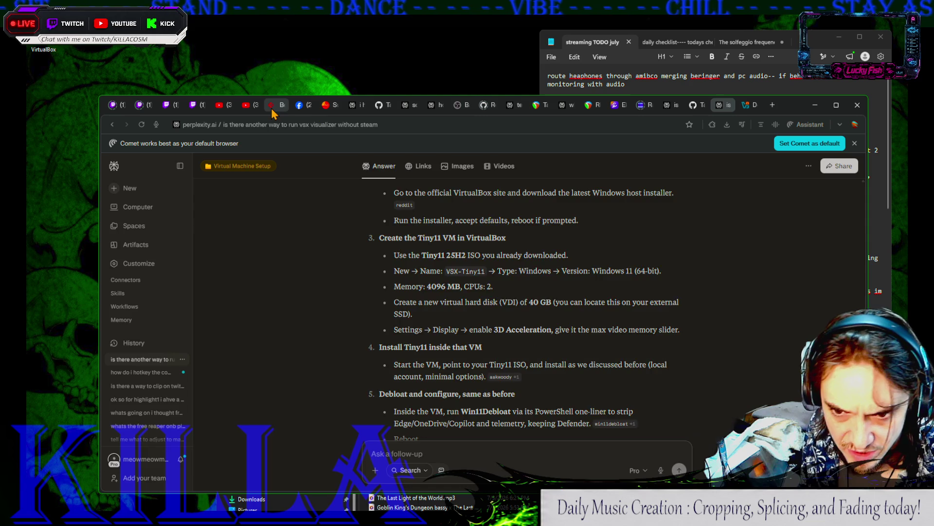
{"action": "left_click", "coordinate": [276, 105]}
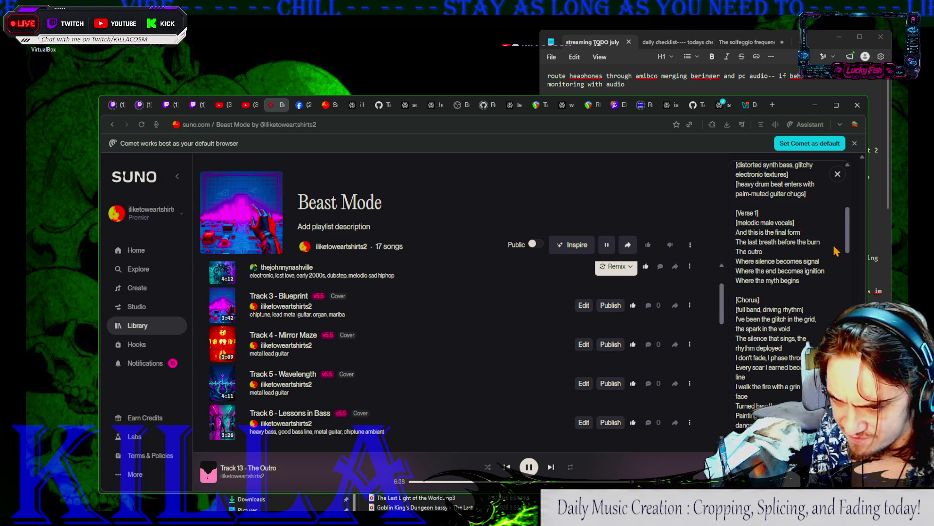
- Look through the VirtualBox downloads tab and the Twitch clipping Perplexity thread
{"action": "left_click", "coordinate": [742, 107]}
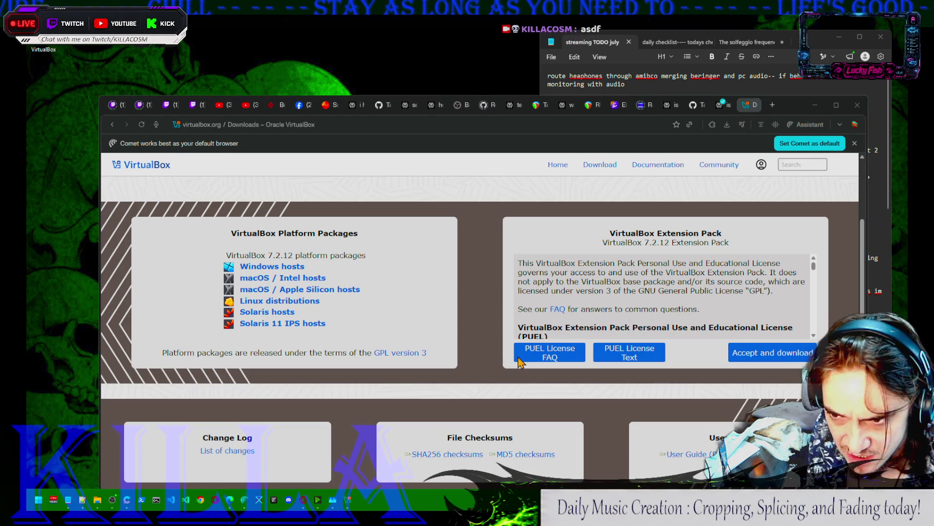
{"action": "left_click", "coordinate": [662, 109]}
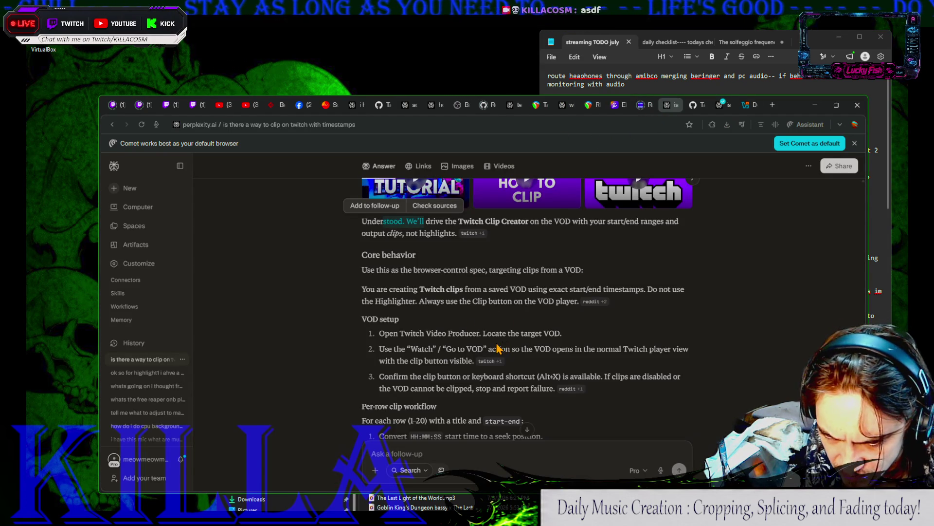
{"action": "scroll", "coordinate": [498, 348], "scroll_direction": "down", "scroll_amount": 15}
{"action": "scroll", "coordinate": [560, 276], "scroll_direction": "up", "scroll_amount": 8}
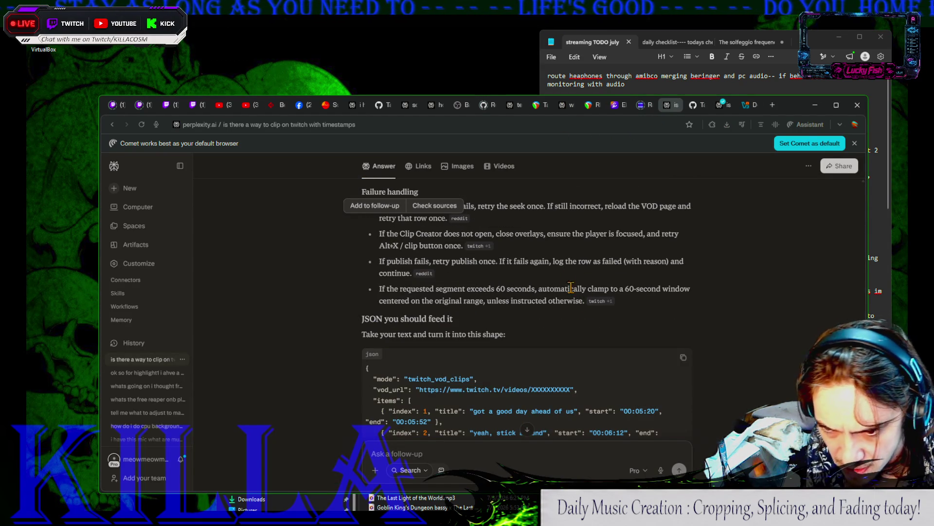
{"action": "scroll", "coordinate": [526, 304], "scroll_direction": "up", "scroll_amount": 10}
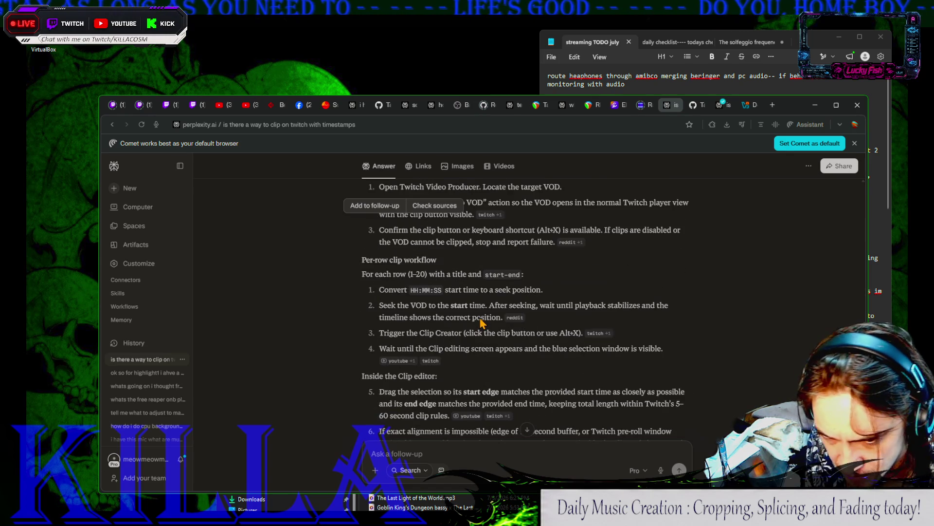
{"action": "scroll", "coordinate": [480, 323], "scroll_direction": "up", "scroll_amount": 5}
{"action": "scroll", "coordinate": [486, 323], "scroll_direction": "down", "scroll_amount": 15}
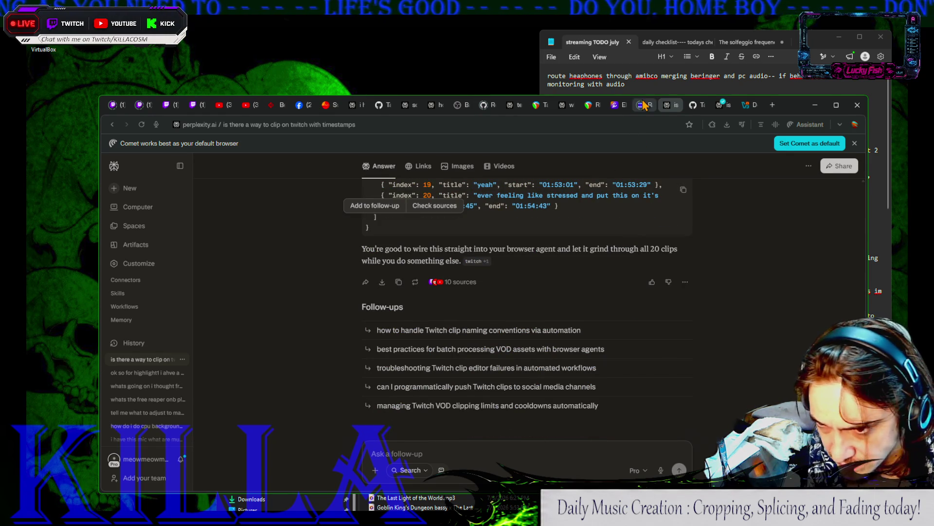
- Read the VirtualBox setup thread's new advice, then move the browser lower and bring VirtualBox Manager forward
{"action": "left_click", "coordinate": [645, 105]}
{"action": "left_click", "coordinate": [672, 105]}
{"action": "left_click", "coordinate": [720, 104]}
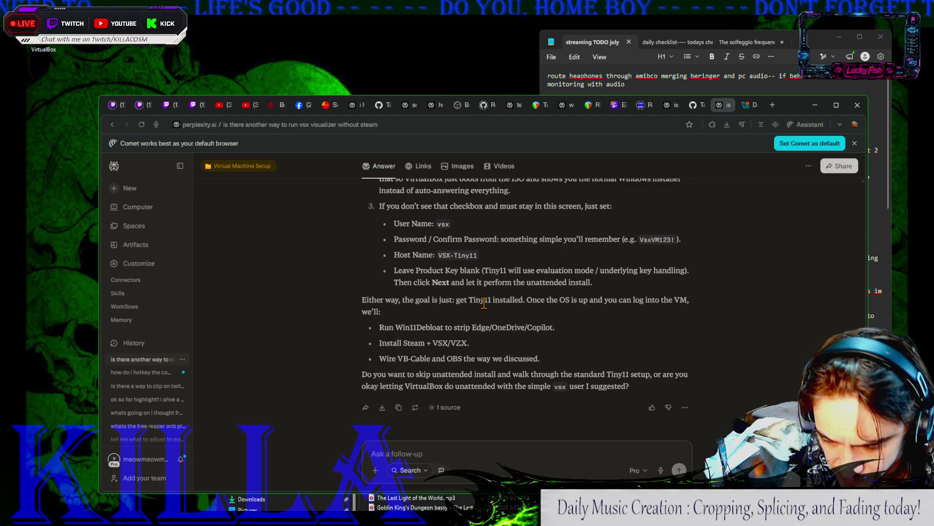
{"action": "scroll", "coordinate": [484, 303], "scroll_direction": "up", "scroll_amount": 4}
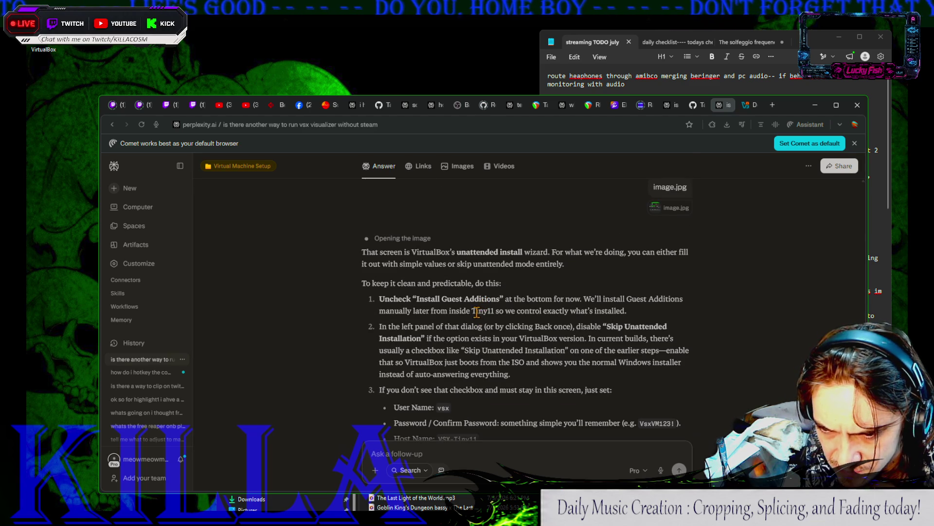
{"action": "scroll", "coordinate": [476, 311], "scroll_direction": "down", "scroll_amount": 1}
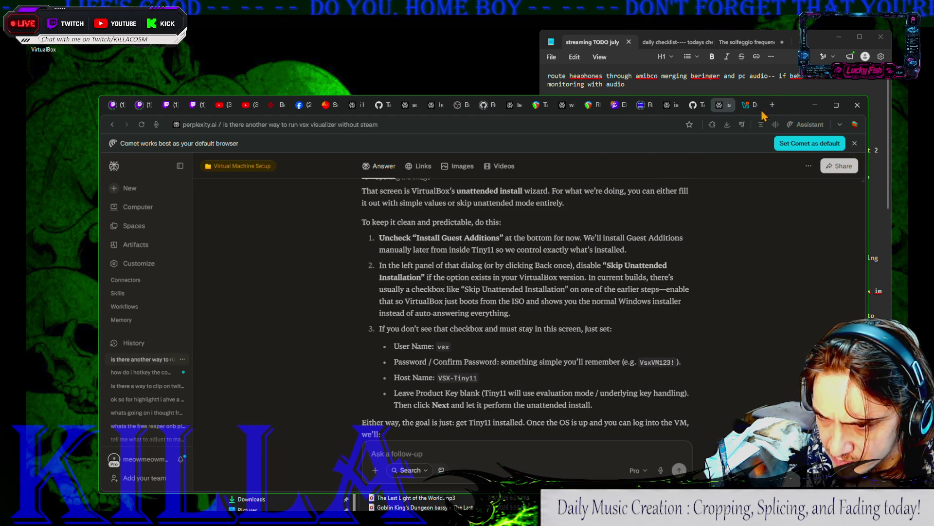
{"action": "left_click_drag", "start_coordinate": [763, 115], "coordinate": [755, 187]}
{"action": "left_click", "coordinate": [492, 109]}
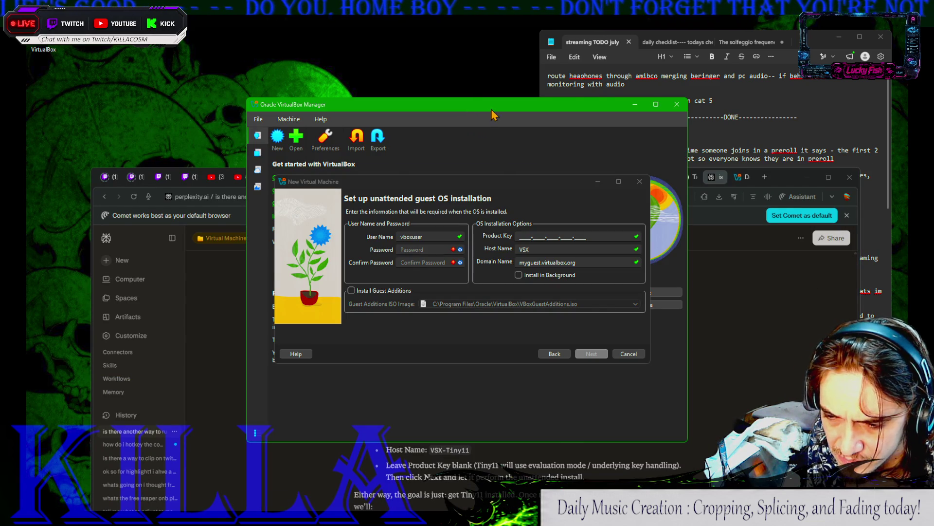
- Reposition VirtualBox Manager up-left and leave Install Guest Additions unchecked
{"action": "left_click_drag", "start_coordinate": [492, 109], "coordinate": [465, 62]}
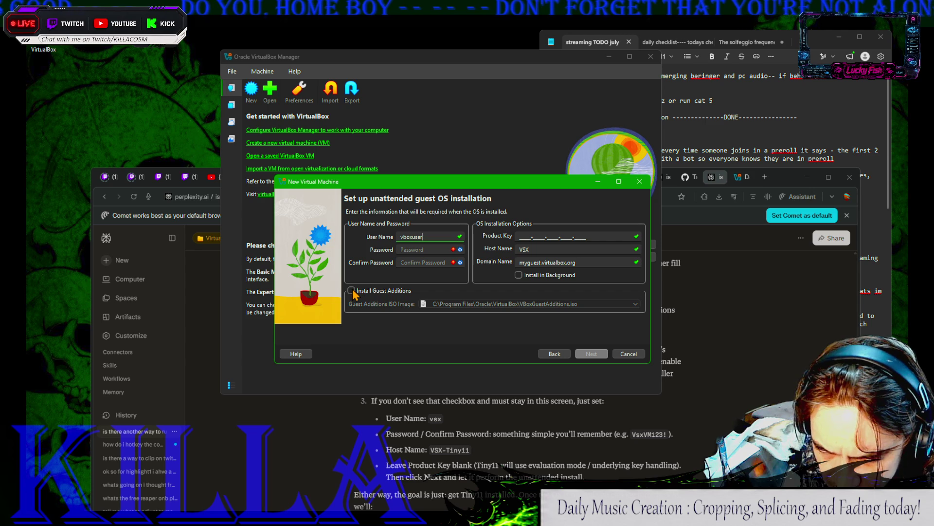
{"action": "left_click", "coordinate": [351, 291]}
{"action": "left_click", "coordinate": [351, 291]}
{"action": "left_click", "coordinate": [783, 319]}
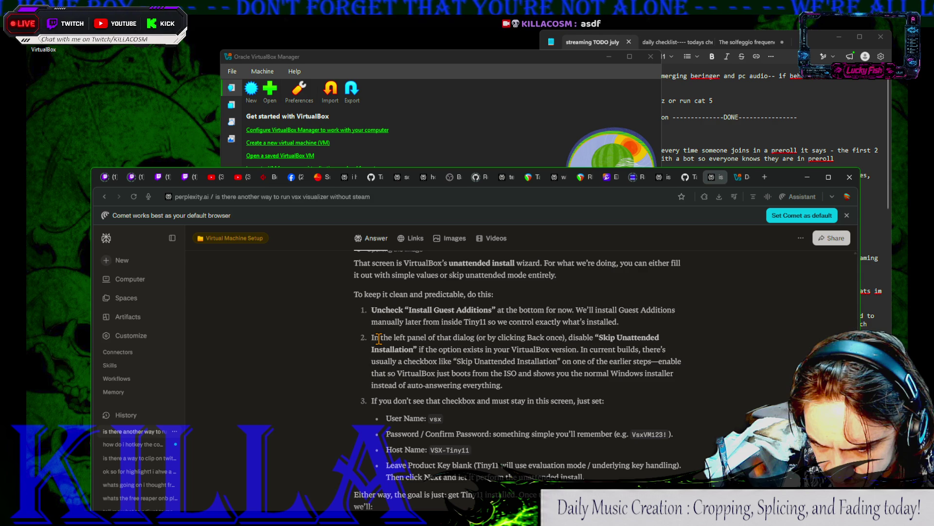
- Highlight Perplexity's Skip Unattended Installation advice and its suggested host name VSX-Tiny11
{"action": "left_click_drag", "start_coordinate": [378, 337], "coordinate": [636, 335]}
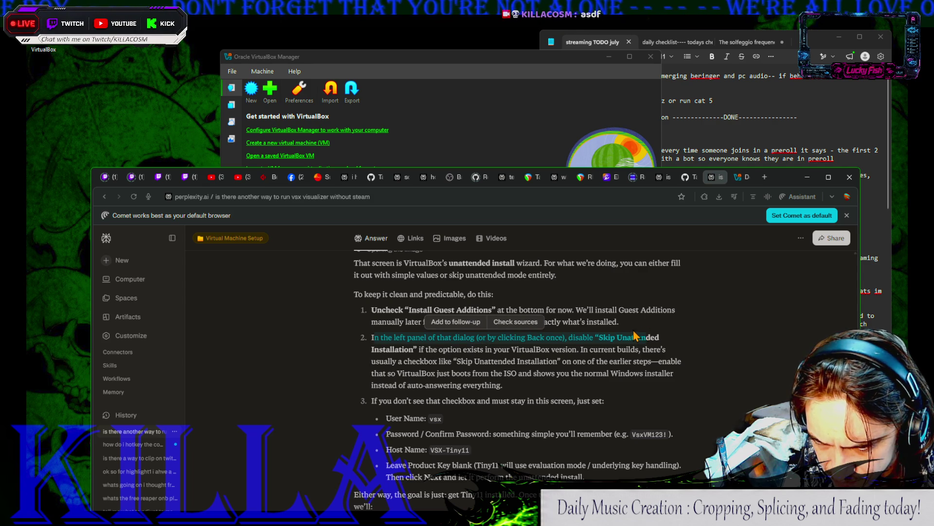
{"action": "left_click", "coordinate": [437, 160]}
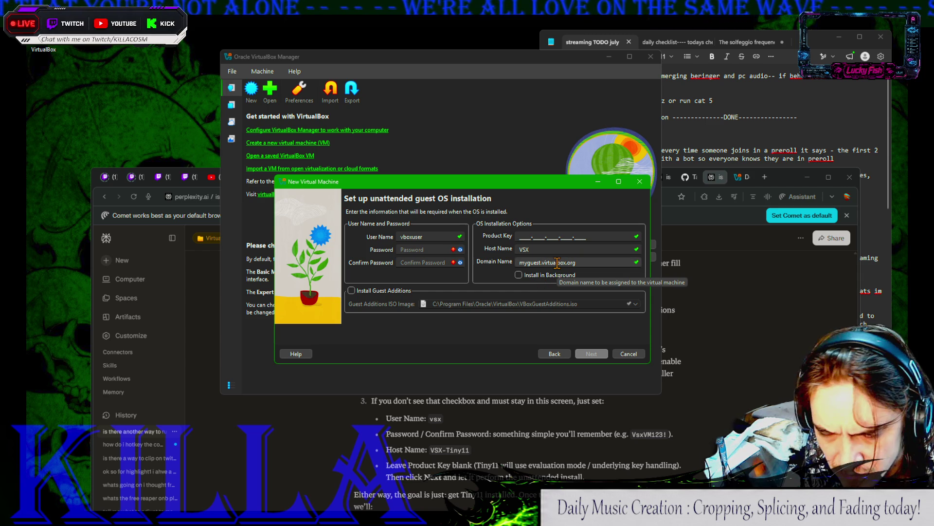
{"action": "left_click", "coordinate": [748, 270]}
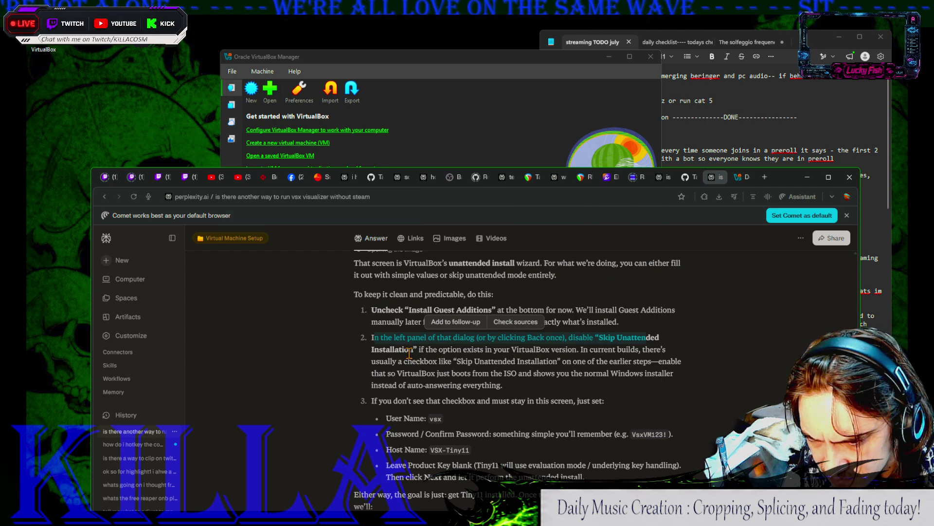
{"action": "left_click", "coordinate": [398, 349]}
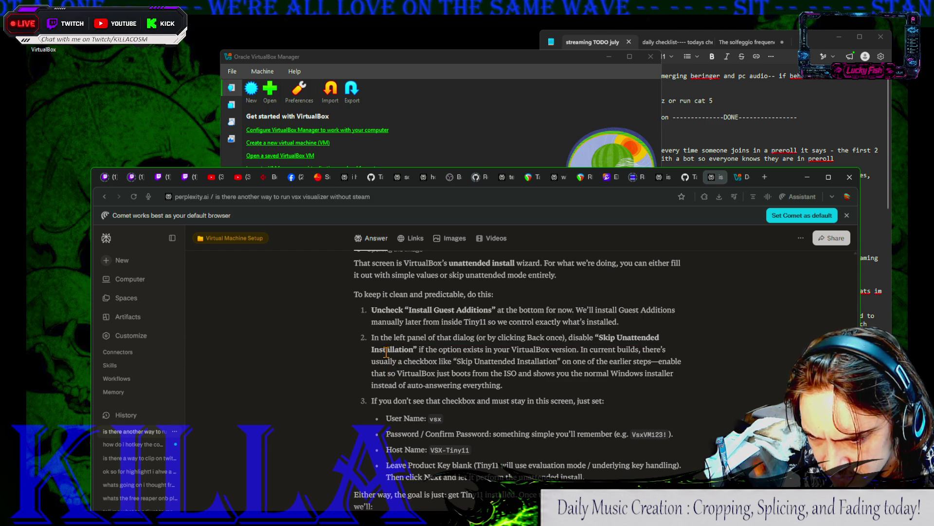
{"action": "mouse_move", "coordinate": [391, 350]}
{"action": "left_mouse_down"}
{"action": "mouse_move", "coordinate": [613, 351]}
{"action": "mouse_move", "coordinate": [452, 351]}
{"action": "mouse_move", "coordinate": [420, 361]}
{"action": "mouse_move", "coordinate": [490, 385]}
{"action": "left_mouse_up"}
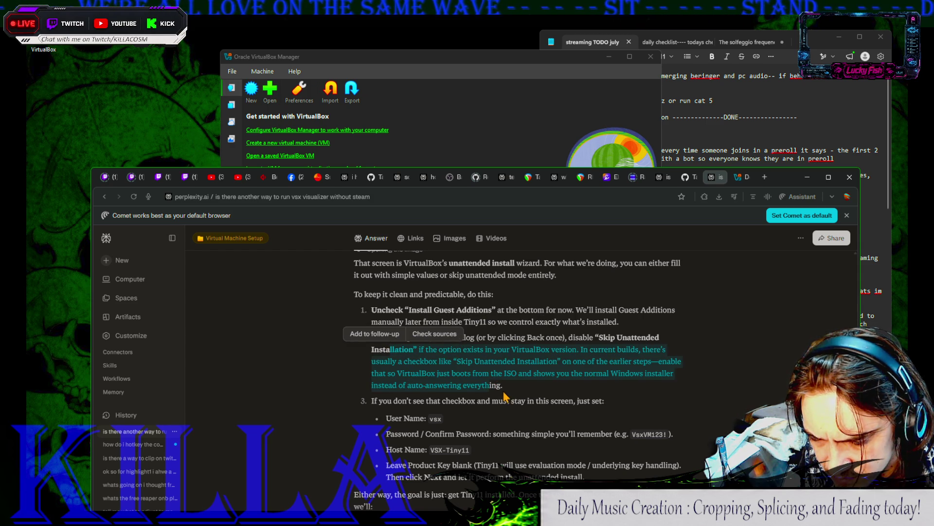
{"action": "scroll", "coordinate": [503, 390], "scroll_direction": "down", "scroll_amount": 2}
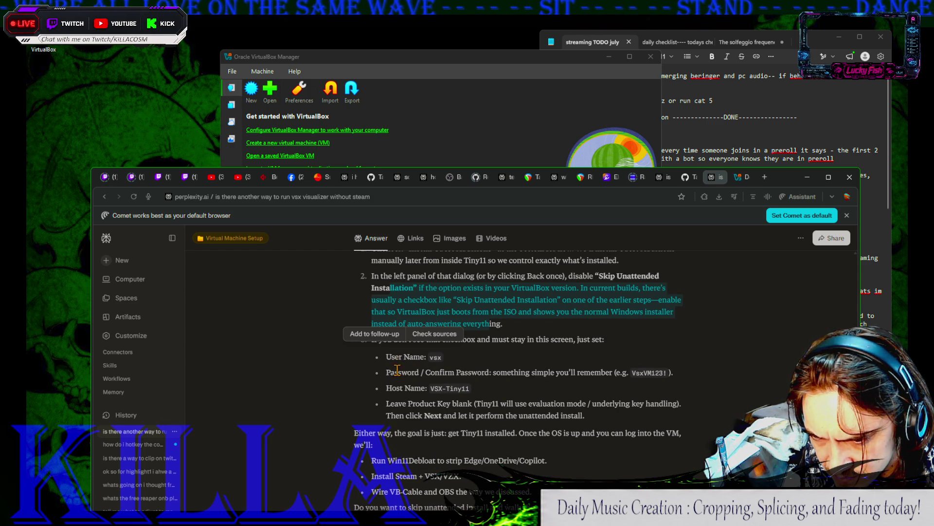
{"action": "mouse_move", "coordinate": [399, 375]}
{"action": "left_mouse_down"}
{"action": "mouse_move", "coordinate": [433, 388]}
{"action": "mouse_move", "coordinate": [410, 389]}
{"action": "left_mouse_up"}
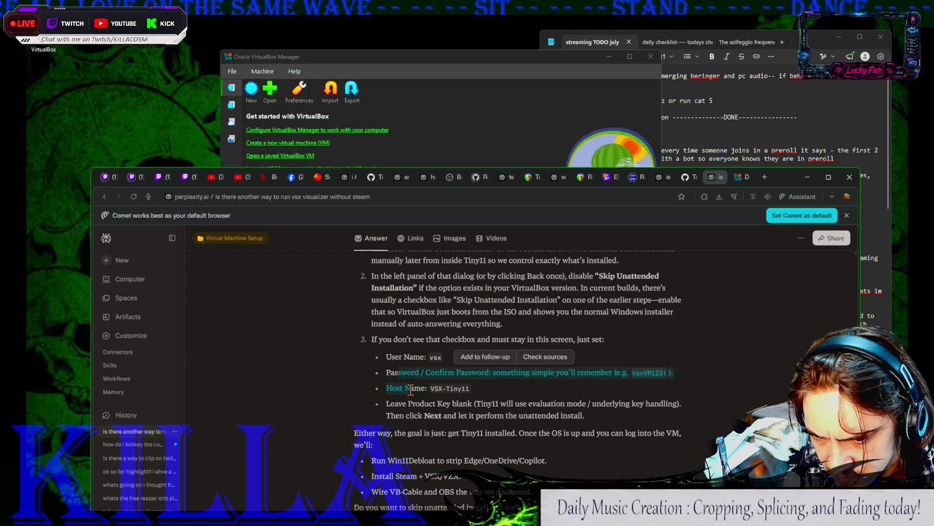
{"action": "left_click_drag", "start_coordinate": [477, 397], "coordinate": [434, 391]}
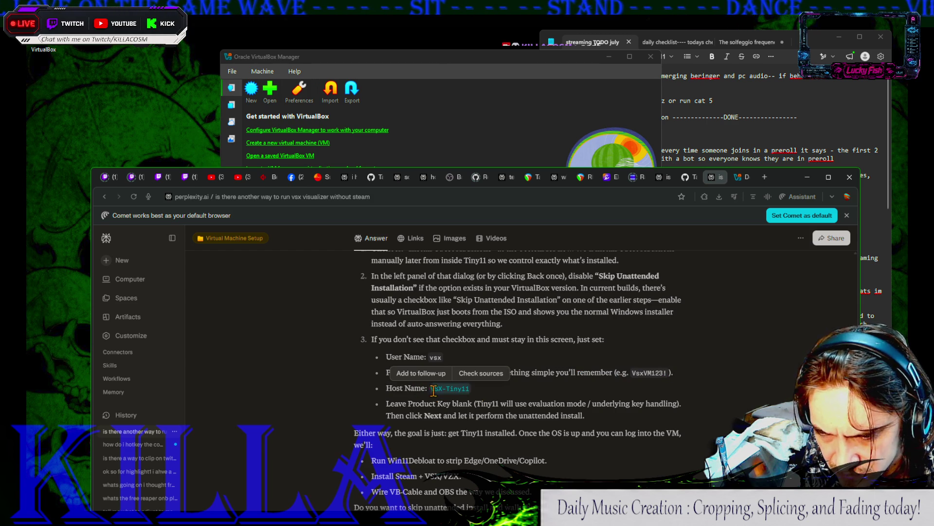
- Check the product key and password fields and select the default user name vboxuser for replacement
{"action": "left_click", "coordinate": [451, 159]}
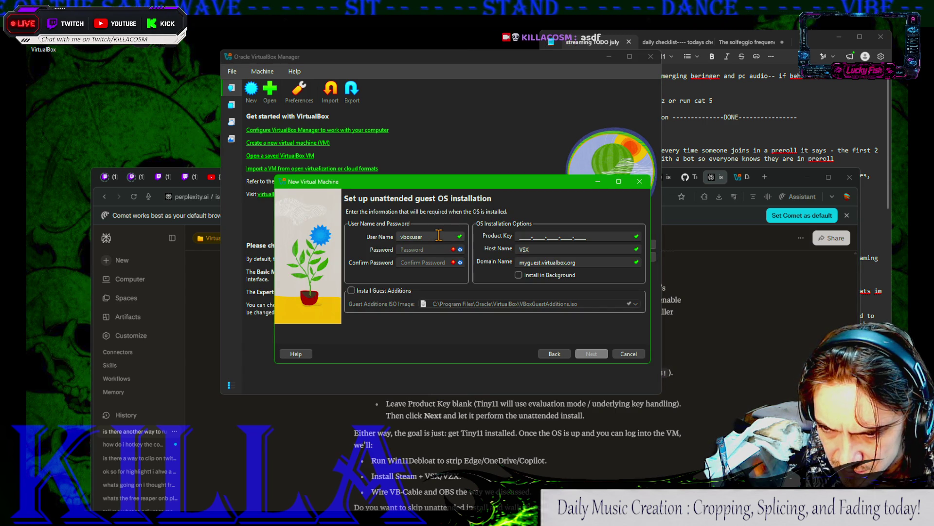
{"action": "left_click", "coordinate": [534, 237]}
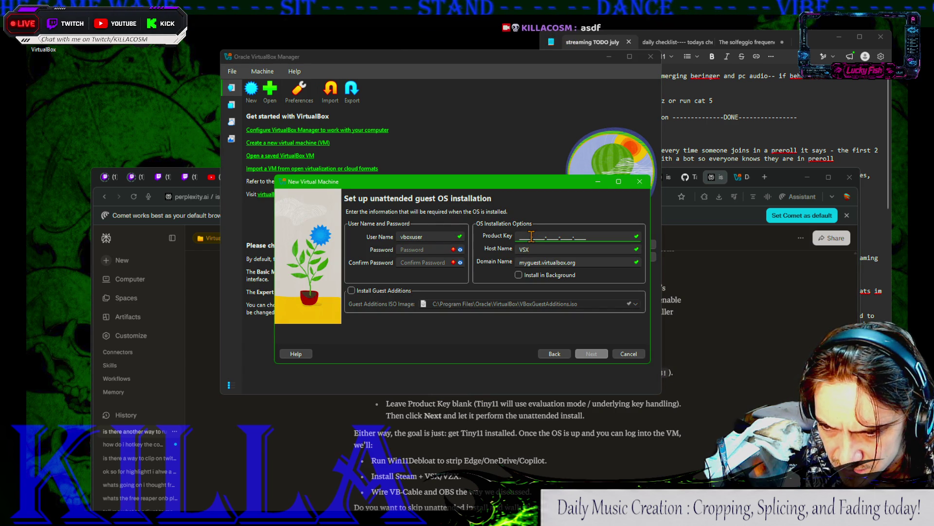
{"action": "left_click", "coordinate": [442, 249]}
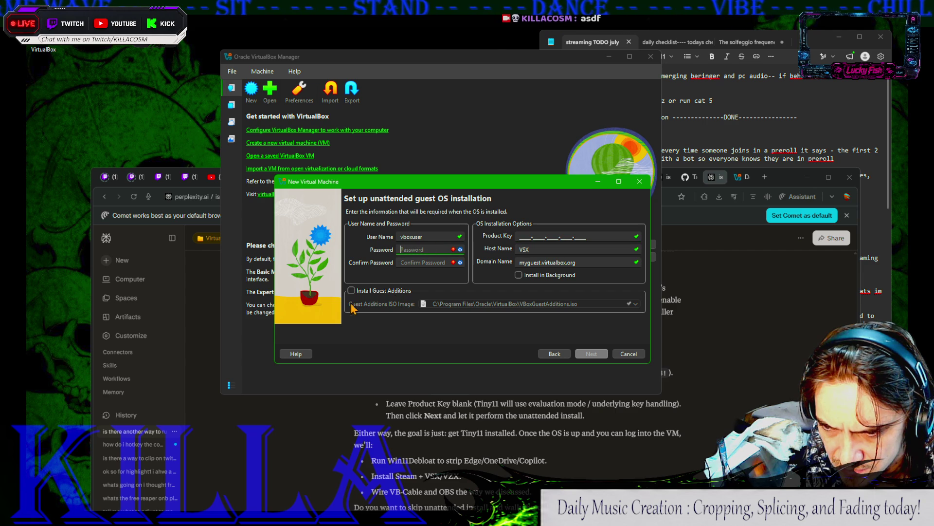
{"action": "left_click_drag", "start_coordinate": [437, 239], "coordinate": [376, 234]}
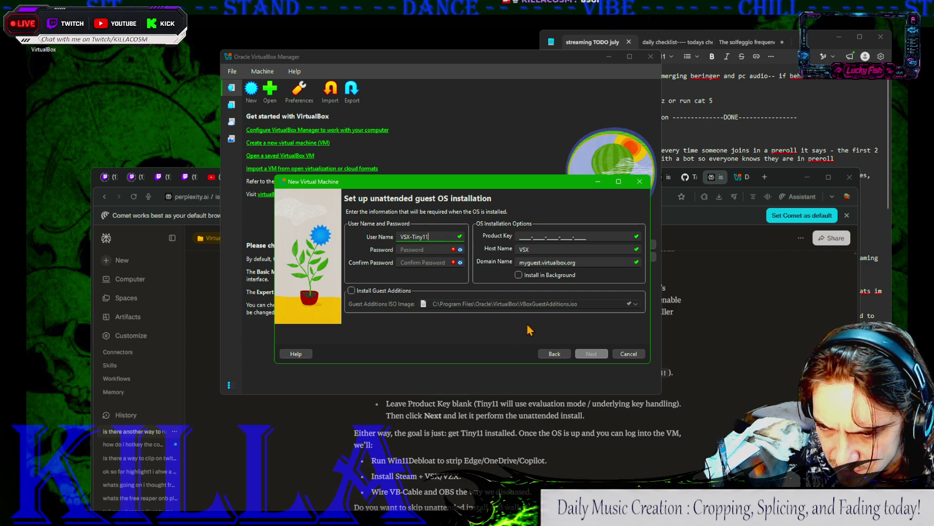
{"action": "left_click", "coordinate": [681, 331]}
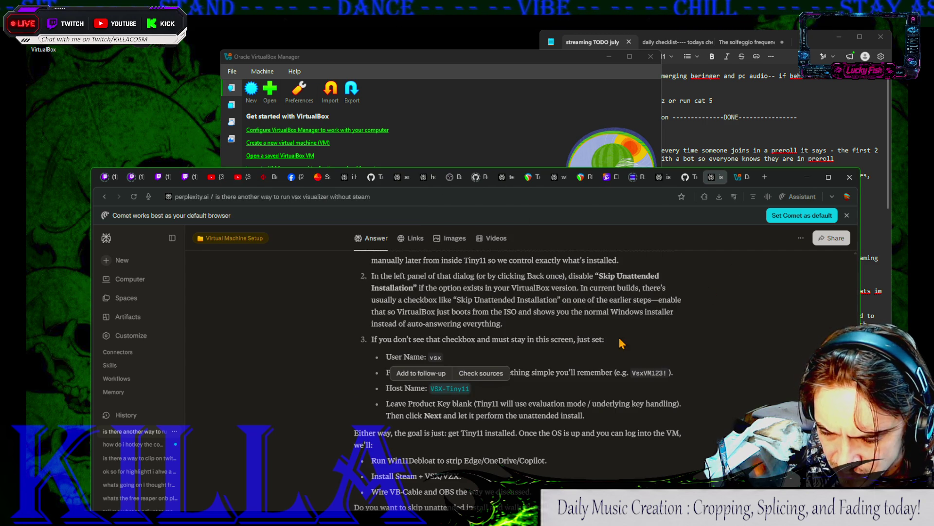
{"action": "scroll", "coordinate": [621, 343], "scroll_direction": "down", "scroll_amount": 2}
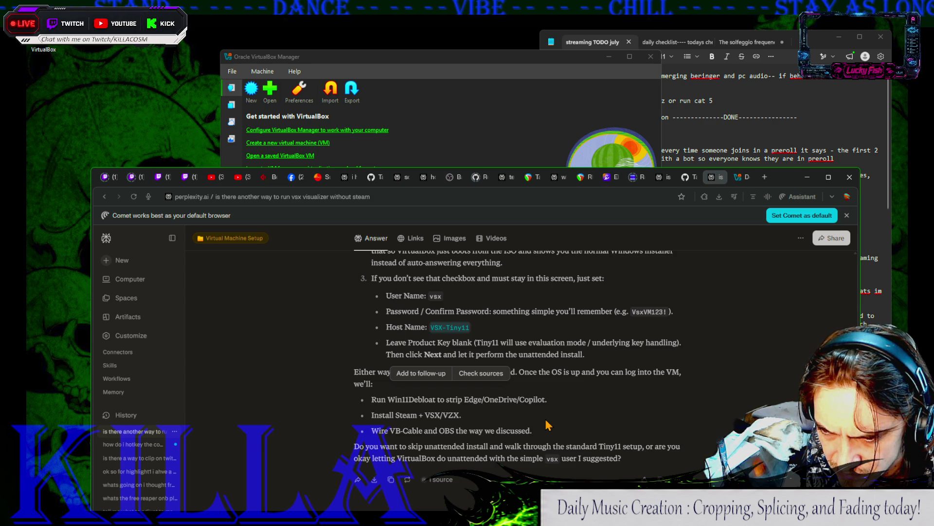
{"action": "scroll", "coordinate": [549, 425], "scroll_direction": "up", "scroll_amount": 2}
{"action": "left_click", "coordinate": [575, 156]}
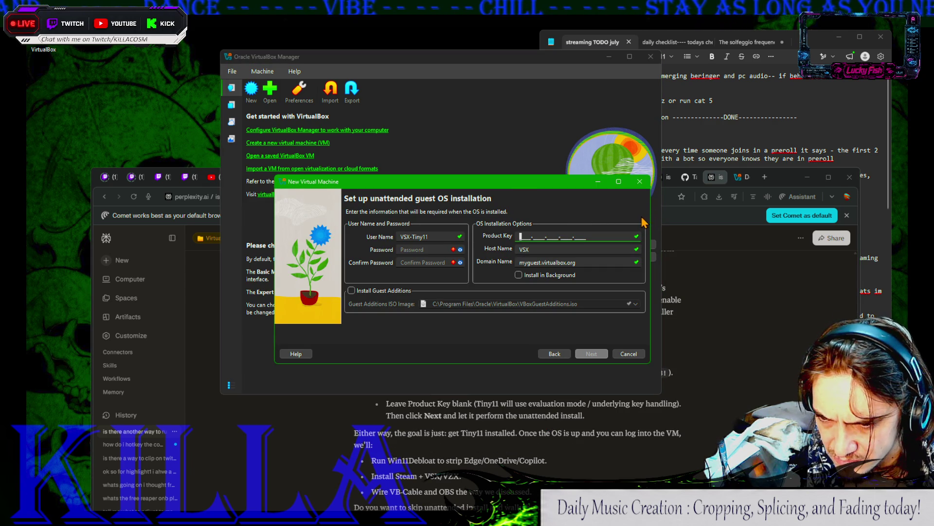
- Snip the unattended-install dialog's option groups with Win+Shift+S and move the browser window higher
{"action": "key", "text": "super+shift+s"}
{"action": "mouse_move", "coordinate": [628, 228]}
{"action": "left_mouse_down"}
{"action": "mouse_move", "coordinate": [413, 346]}
{"action": "mouse_move", "coordinate": [358, 352]}
{"action": "mouse_move", "coordinate": [354, 319]}
{"action": "mouse_move", "coordinate": [338, 316]}
{"action": "left_mouse_up"}
{"action": "left_click", "coordinate": [477, 486]}
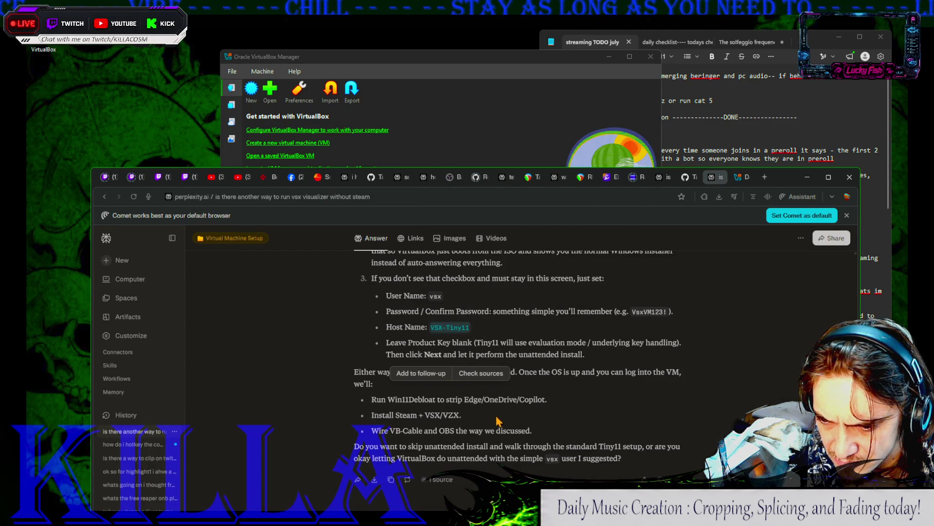
{"action": "scroll", "coordinate": [578, 348], "scroll_direction": "down", "scroll_amount": 1}
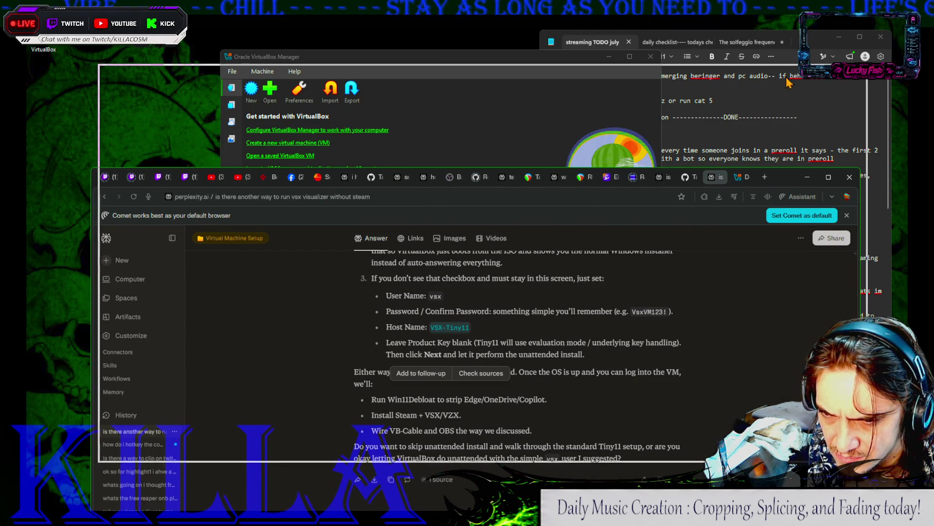
{"action": "left_click_drag", "start_coordinate": [781, 187], "coordinate": [787, 85]}
- Paste the dialog snip into Perplexity's follow-up box, send it, then return to the new-VM dialog
{"action": "left_click", "coordinate": [526, 427]}
{"action": "key", "text": "ctrl+v"}
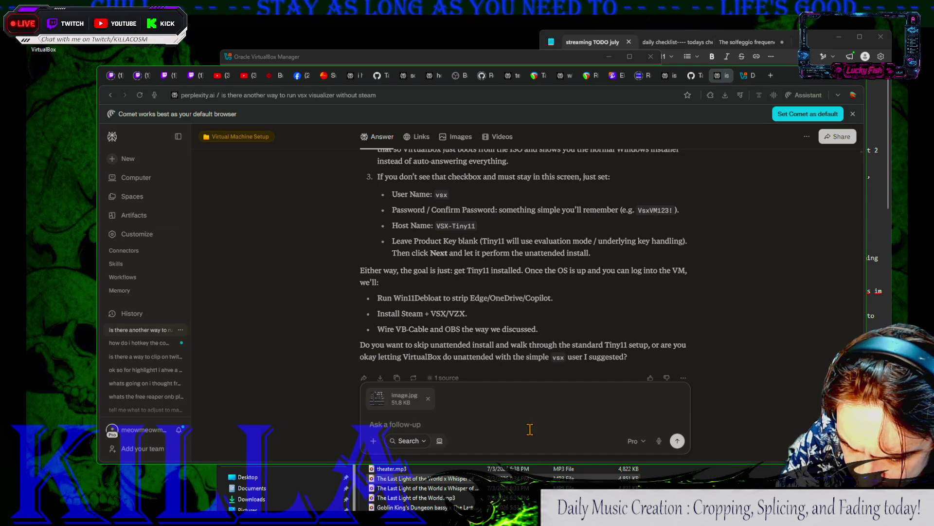
{"action": "key", "text": "Return"}
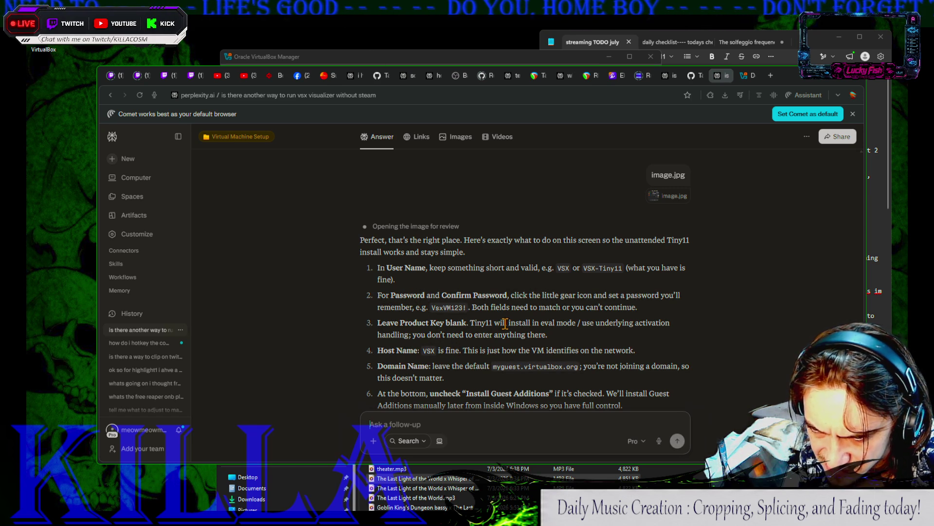
{"action": "left_click", "coordinate": [564, 59]}
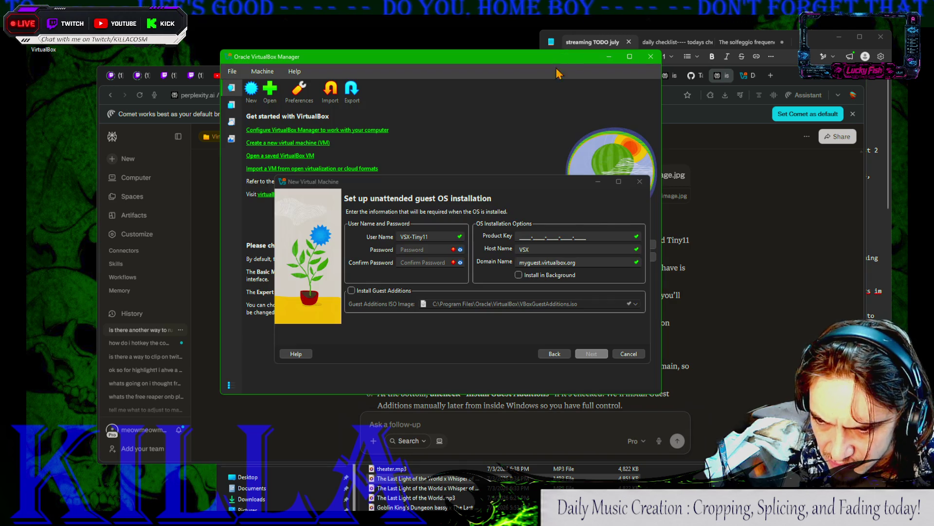
- Enter the guest account password, reveal it, fill Confirm Password, and advance to the hardware settings
{"action": "left_click", "coordinate": [424, 250]}
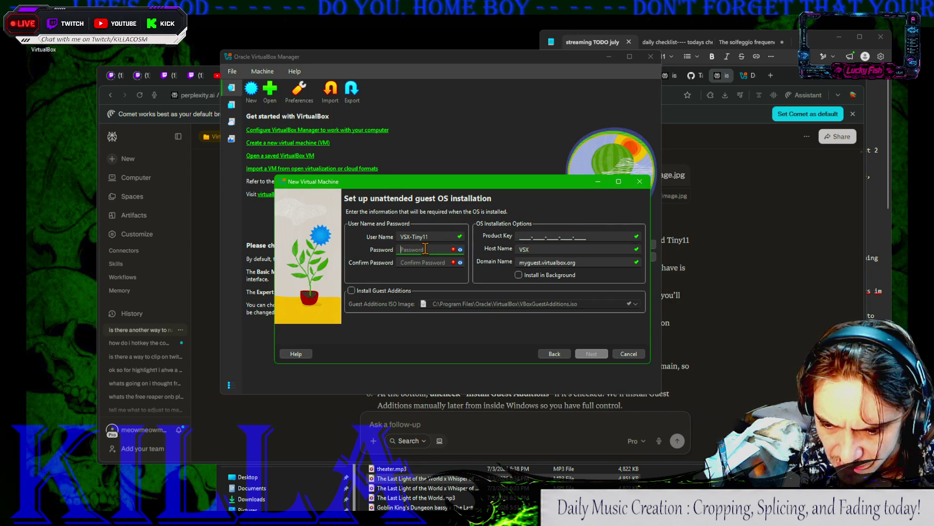
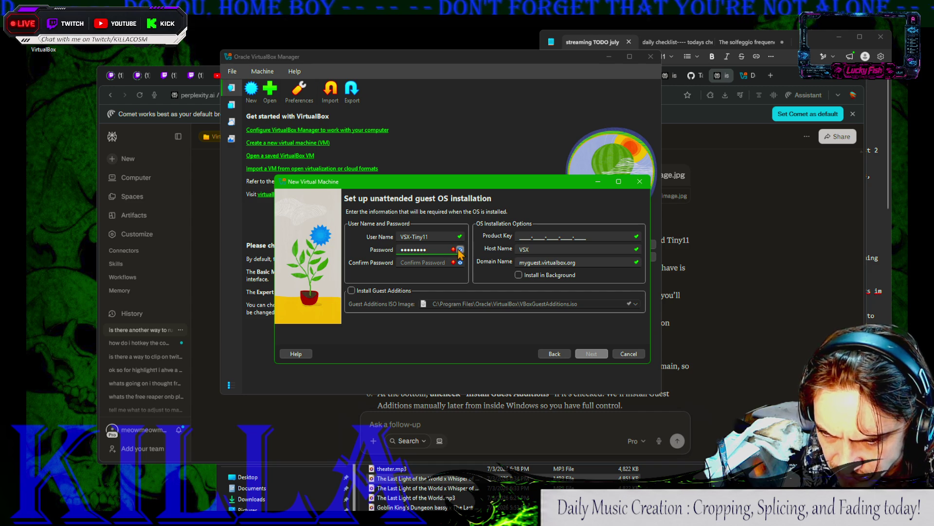
{"action": "left_click", "coordinate": [460, 250]}
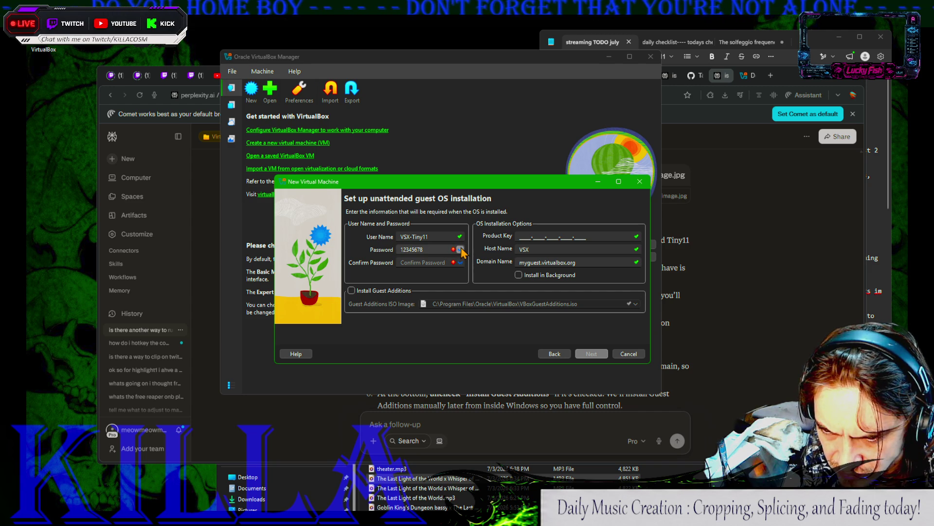
{"action": "left_click", "coordinate": [416, 263]}
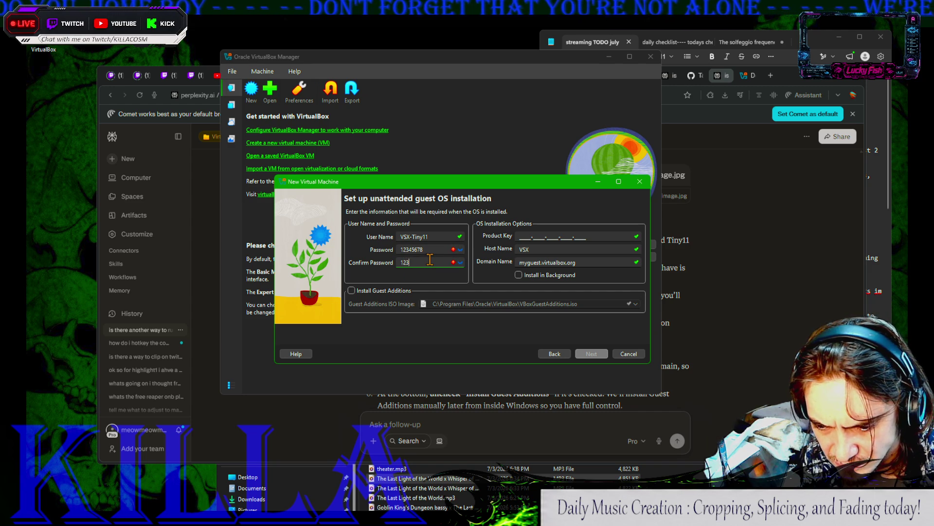
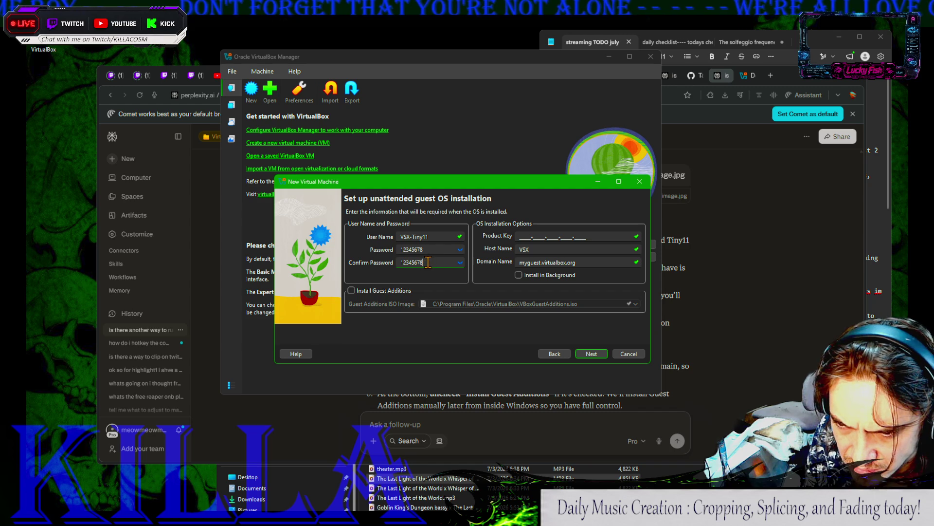
{"action": "left_click", "coordinate": [591, 354]}
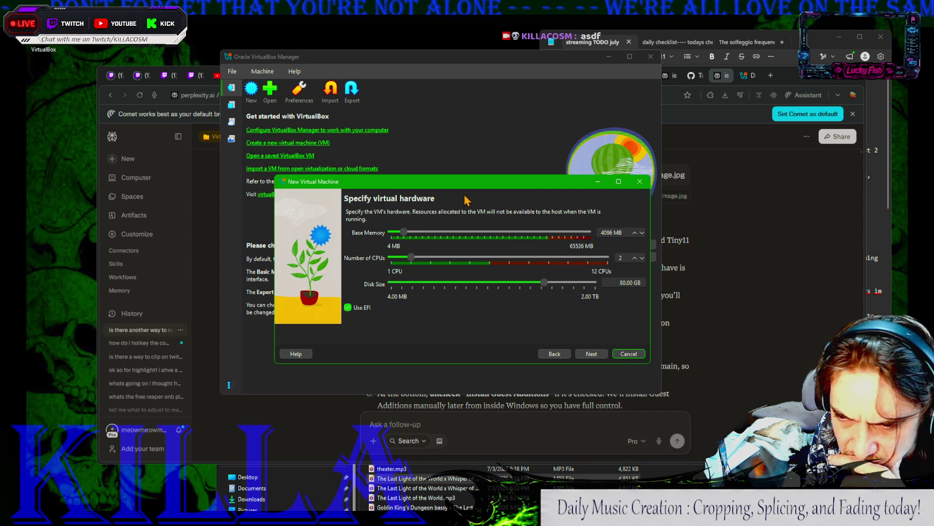
{"action": "key", "text": "alt+Tab"}
- Review Perplexity's Tiny11 VM steps, then bring back VirtualBox's hardware page (4096 MB, 2 CPUs, 80 GB, EFI)
{"action": "scroll", "coordinate": [585, 265], "scroll_direction": "down", "scroll_amount": 3}
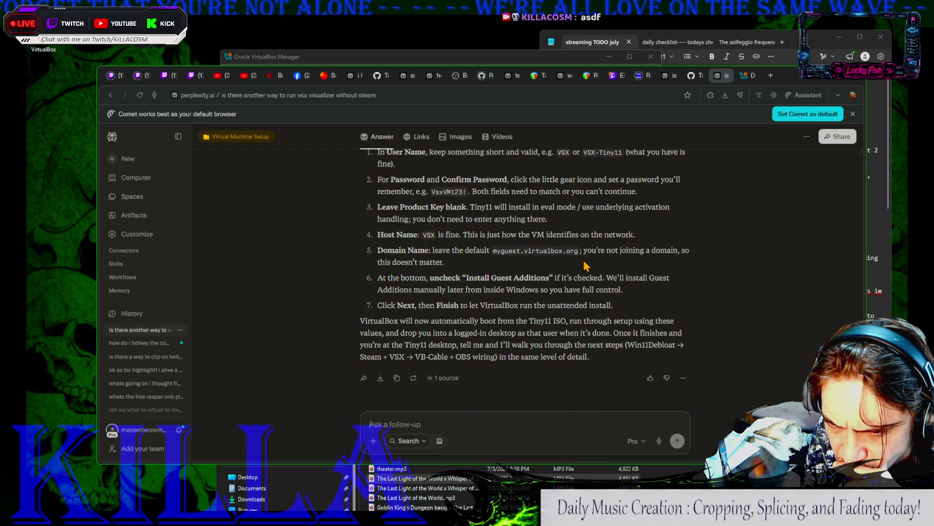
{"action": "scroll", "coordinate": [585, 265], "scroll_direction": "up", "scroll_amount": 10}
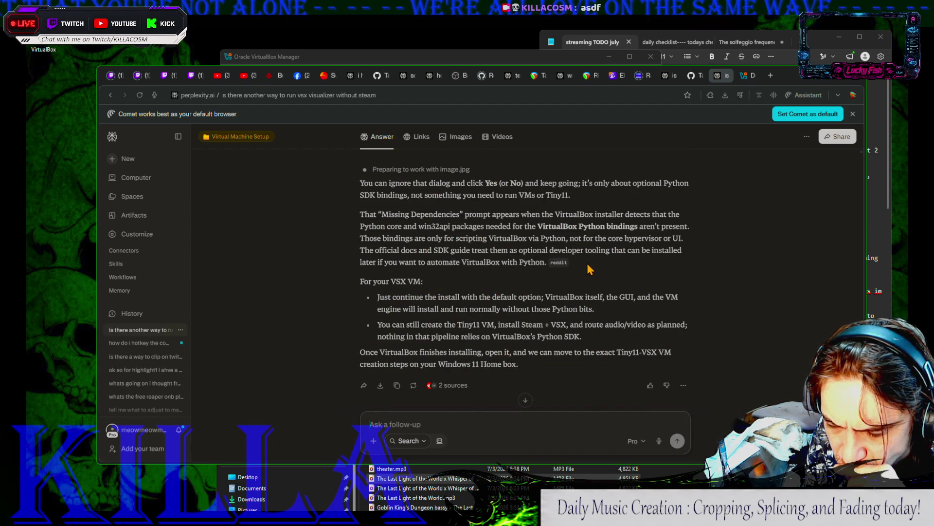
{"action": "scroll", "coordinate": [589, 269], "scroll_direction": "up", "scroll_amount": 15}
{"action": "scroll", "coordinate": [589, 269], "scroll_direction": "up", "scroll_amount": 10}
{"action": "scroll", "coordinate": [588, 262], "scroll_direction": "up", "scroll_amount": 15}
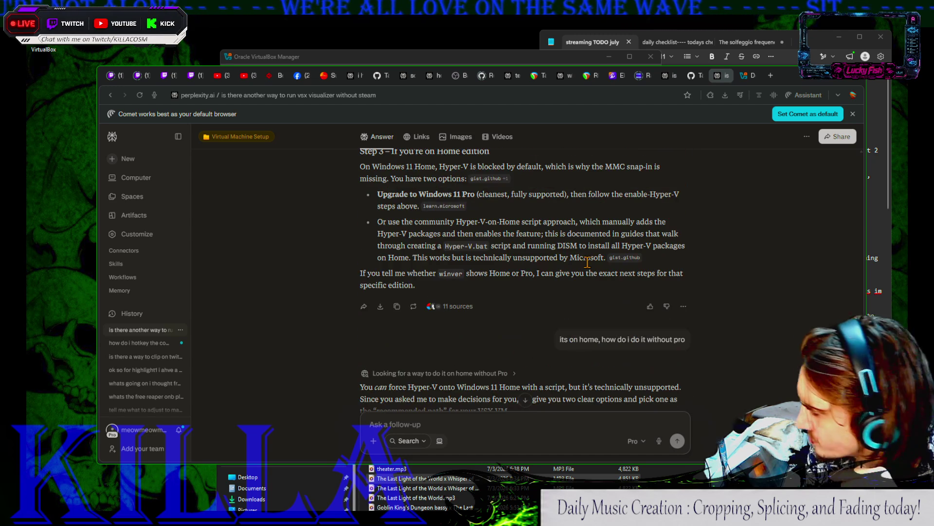
{"action": "scroll", "coordinate": [587, 262], "scroll_direction": "up", "scroll_amount": 15}
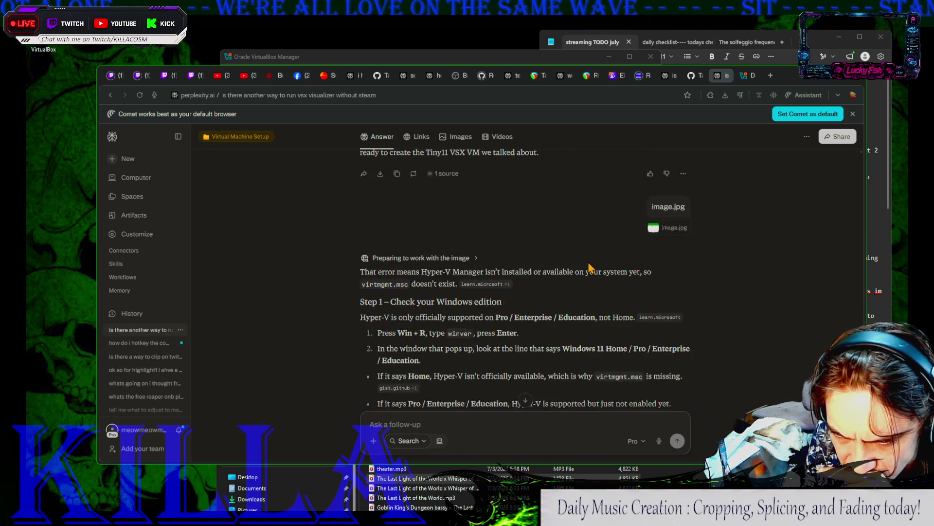
{"action": "scroll", "coordinate": [588, 263], "scroll_direction": "up", "scroll_amount": 15}
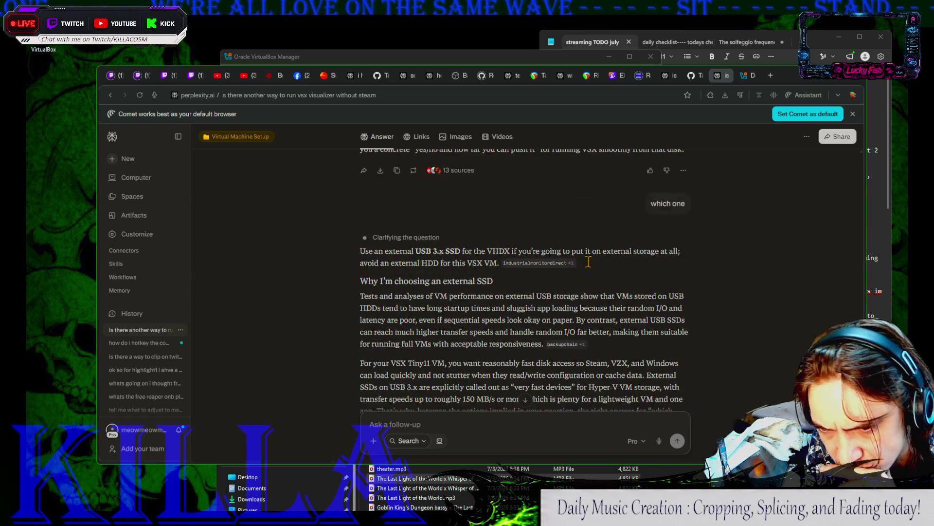
{"action": "scroll", "coordinate": [589, 262], "scroll_direction": "up", "scroll_amount": 10}
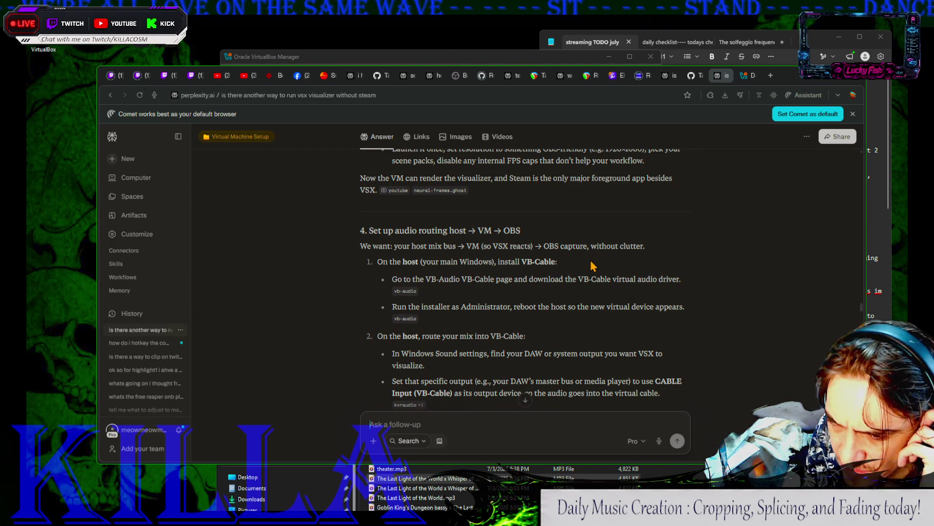
{"action": "scroll", "coordinate": [591, 260], "scroll_direction": "up", "scroll_amount": 10}
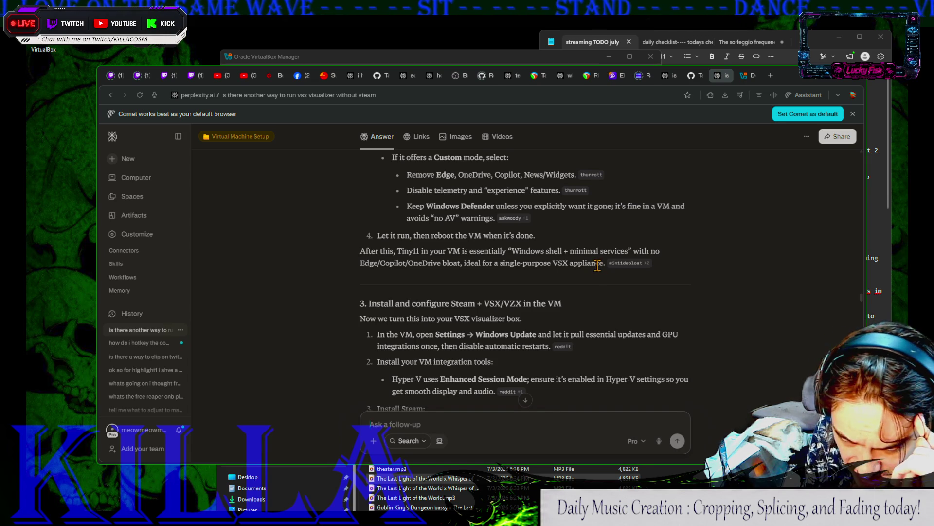
{"action": "scroll", "coordinate": [601, 266], "scroll_direction": "up", "scroll_amount": 4}
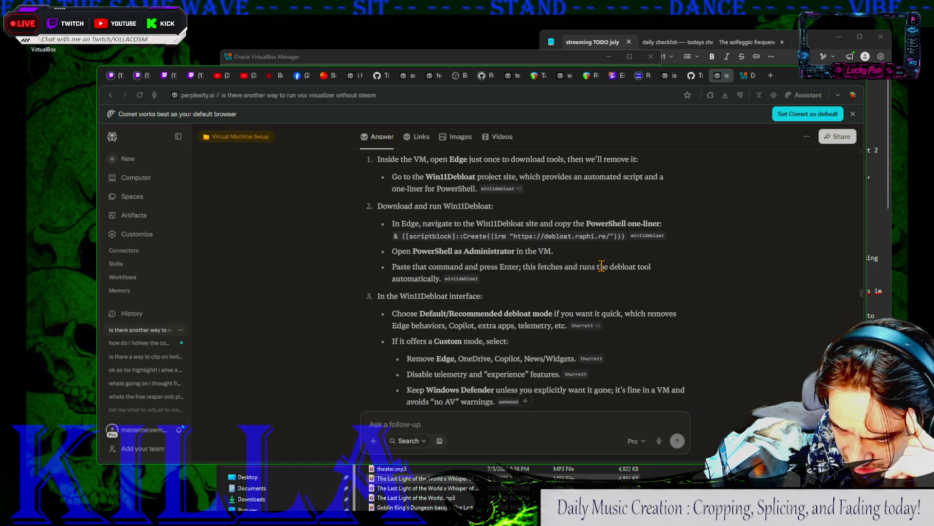
{"action": "scroll", "coordinate": [602, 266], "scroll_direction": "up", "scroll_amount": 7}
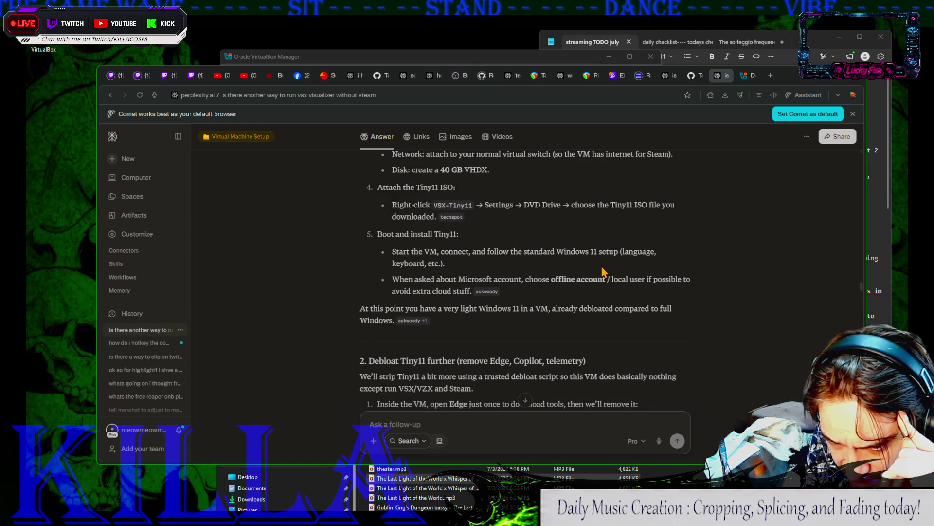
{"action": "scroll", "coordinate": [602, 271], "scroll_direction": "up", "scroll_amount": 3}
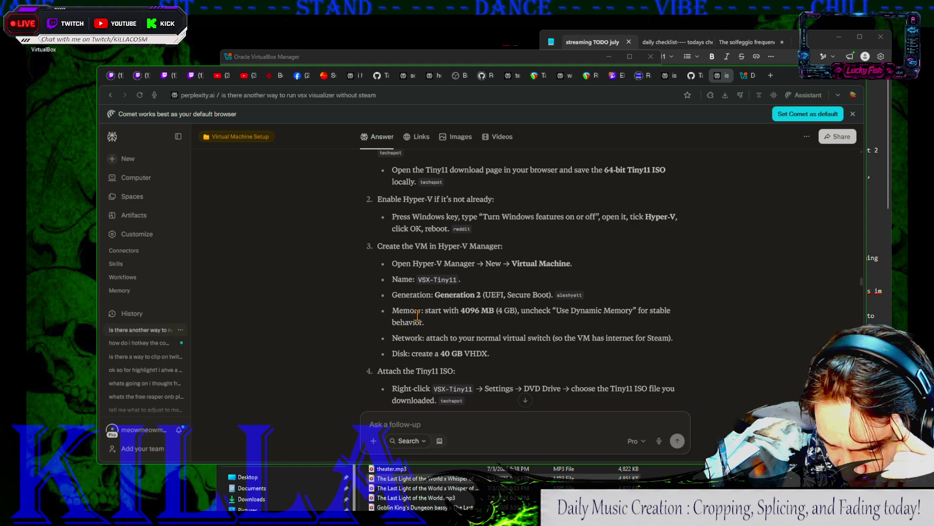
{"action": "scroll", "coordinate": [553, 333], "scroll_direction": "down", "scroll_amount": 2}
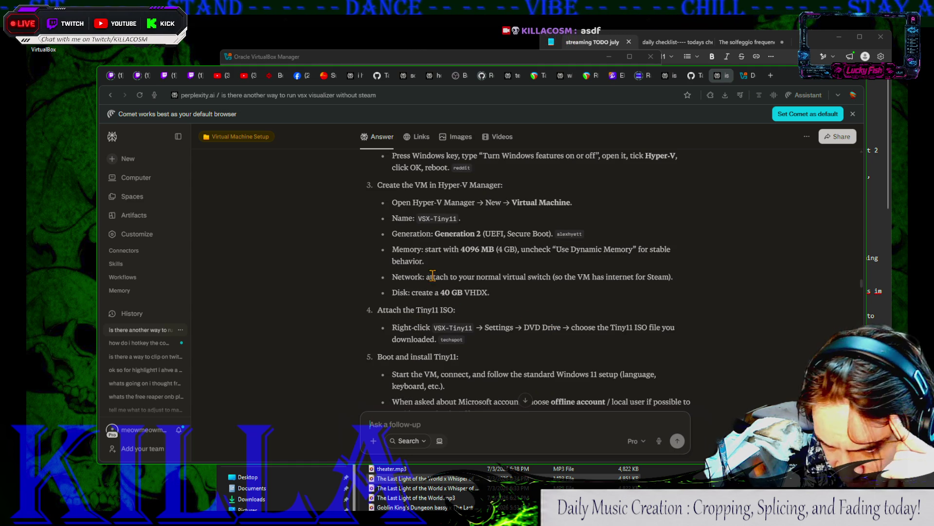
{"action": "scroll", "coordinate": [556, 355], "scroll_direction": "down", "scroll_amount": 2}
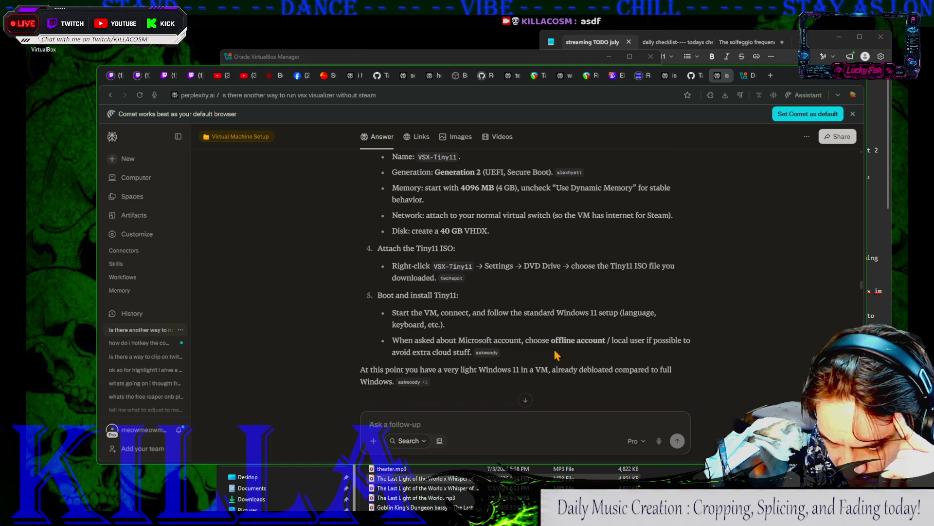
{"action": "left_click", "coordinate": [486, 56]}
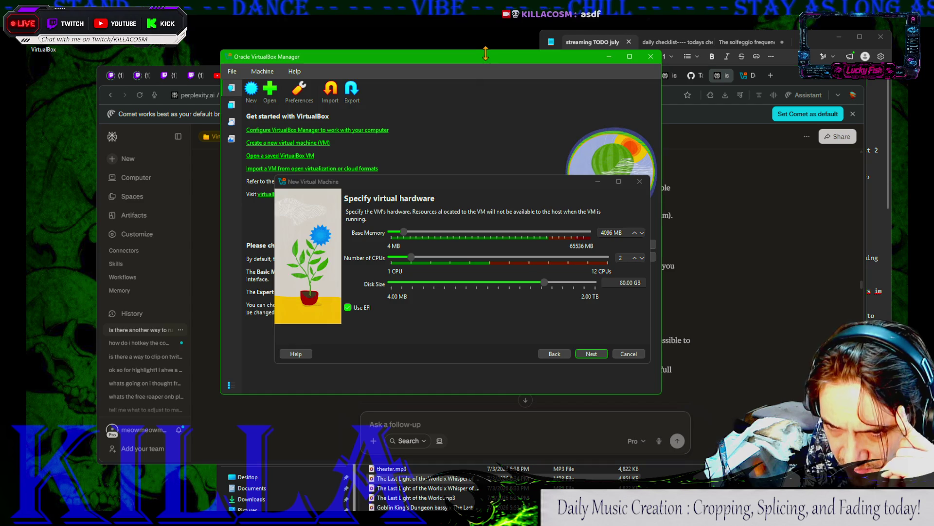
- Lower the new machine's virtual disk from 80 GB to 20.50 GB, then return to Perplexity
{"action": "left_click", "coordinate": [451, 180]}
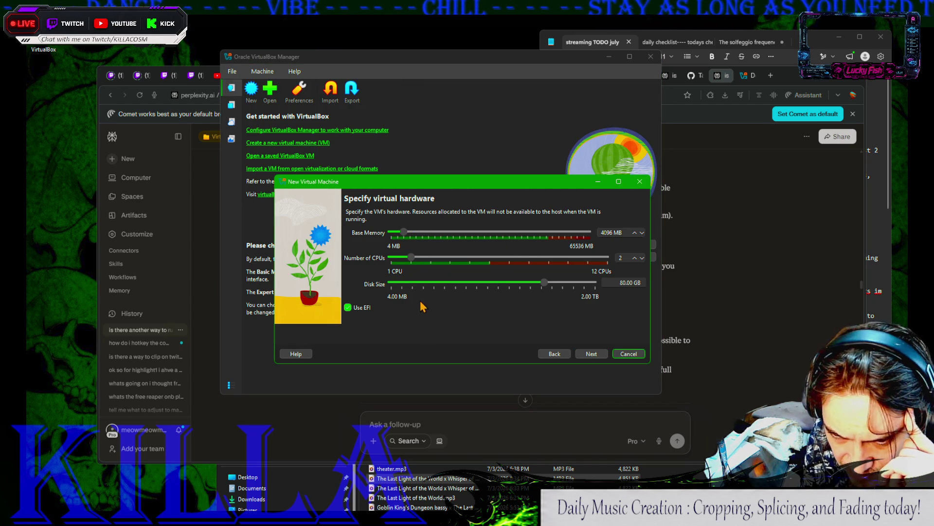
{"action": "mouse_move", "coordinate": [545, 283]}
{"action": "left_mouse_down"}
{"action": "mouse_move", "coordinate": [464, 286]}
{"action": "mouse_move", "coordinate": [526, 288]}
{"action": "left_mouse_up"}
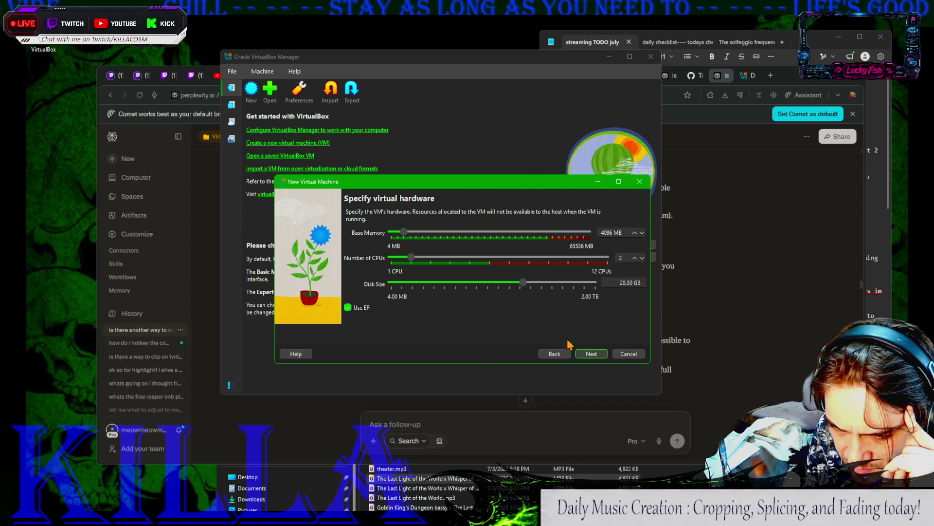
{"action": "left_click", "coordinate": [712, 335]}
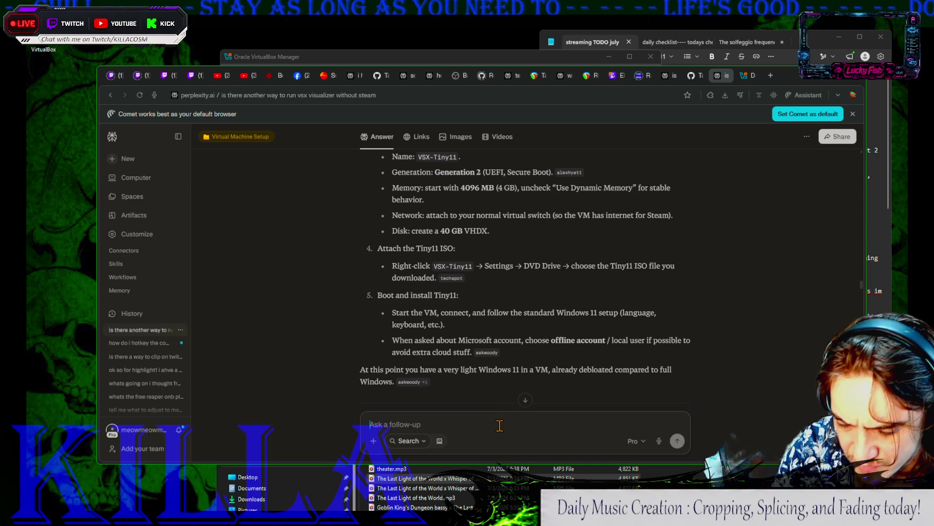
- Send Perplexity follow-ups saying 40 GB isn't needed and the VM will only run VSX
{"action": "type", "text": "i dont think i need 40gb just for vsx and also how many cpus or whatever"}
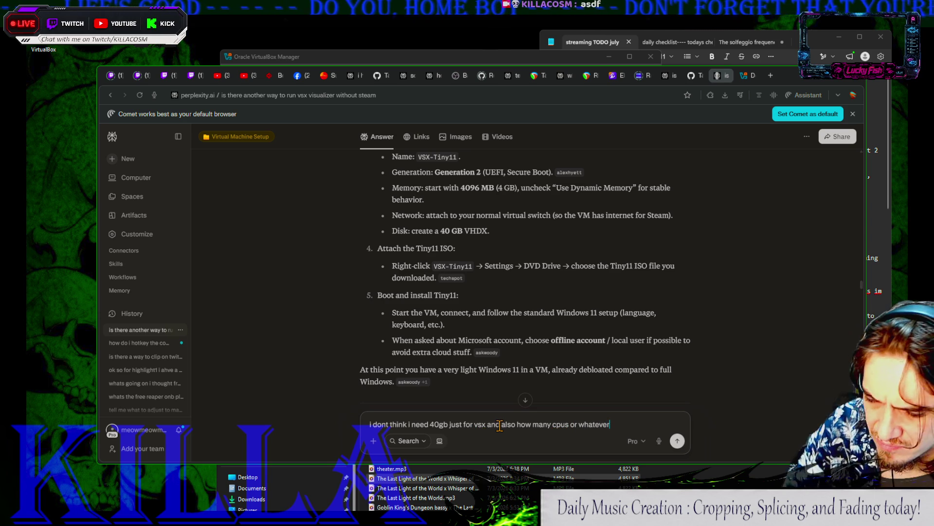
{"action": "key", "text": "Return"}
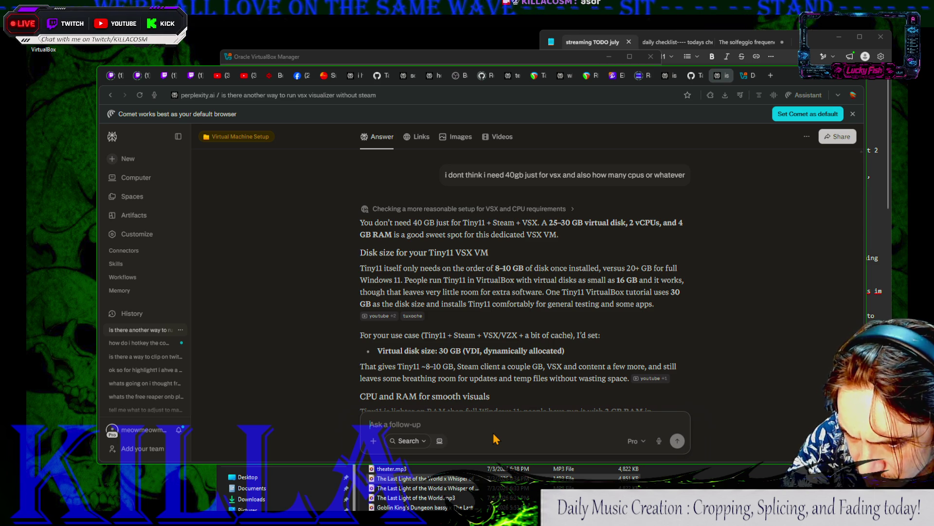
{"action": "type", "text": "ing"}
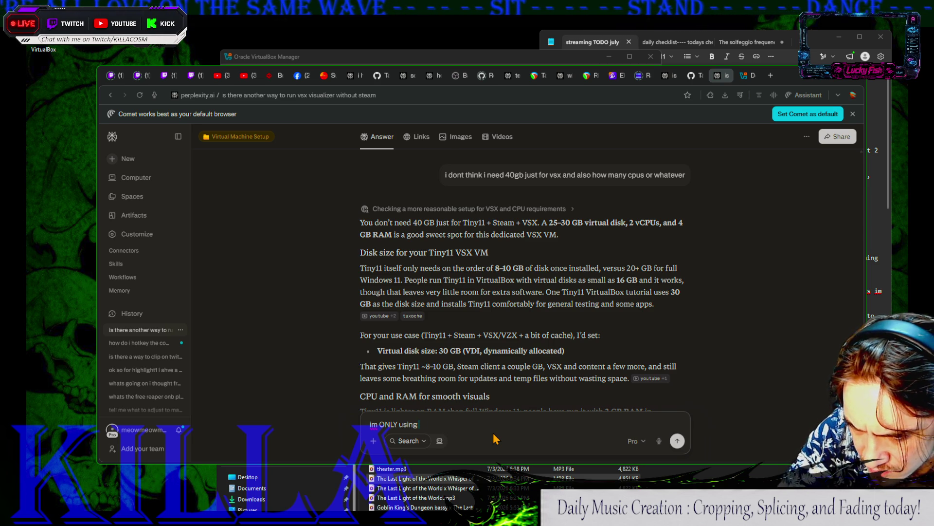
{"action": "type", "text": " VSX and im limited on spave"}
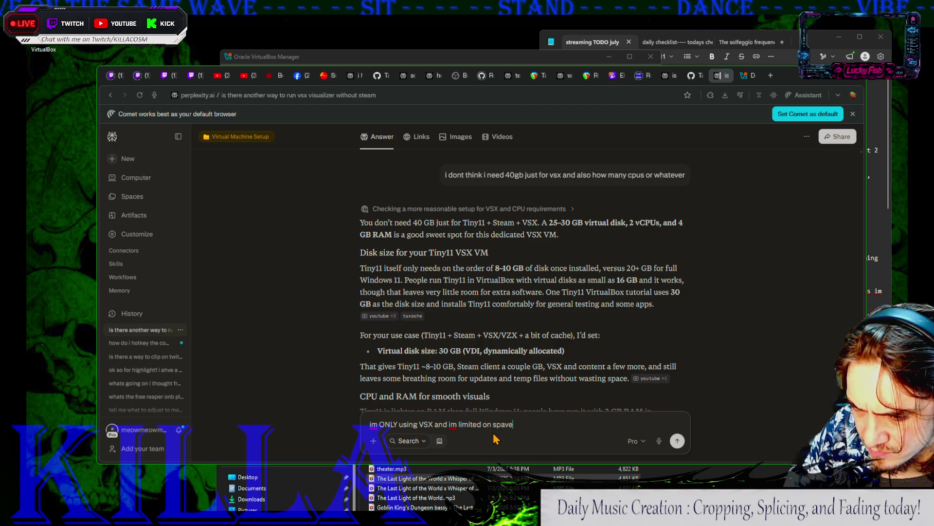
{"action": "key", "text": "Return"}
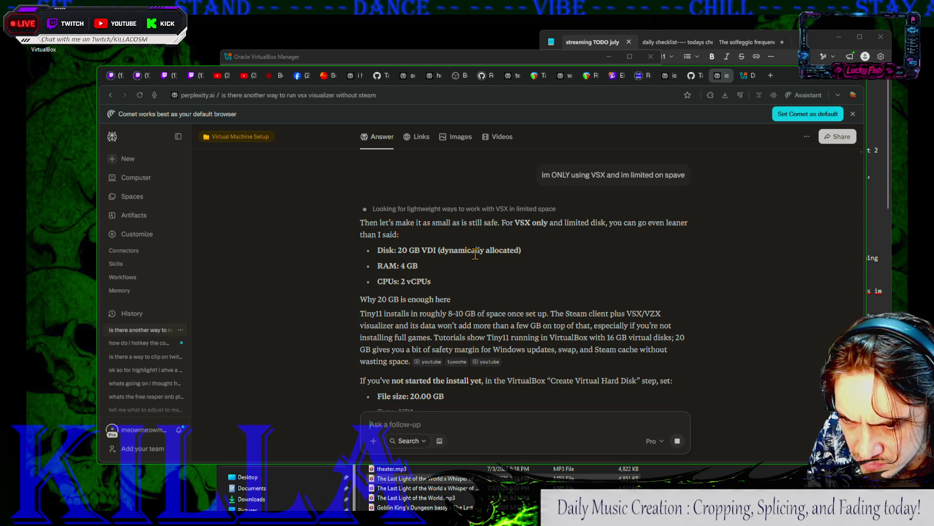
{"action": "left_click", "coordinate": [582, 57]}
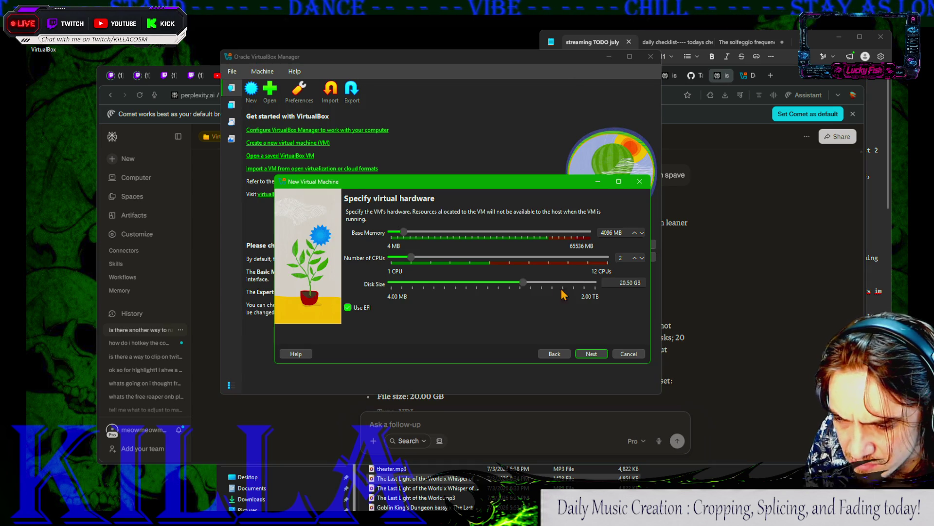
{"action": "scroll", "coordinate": [563, 291], "scroll_direction": "down", "scroll_amount": 5}
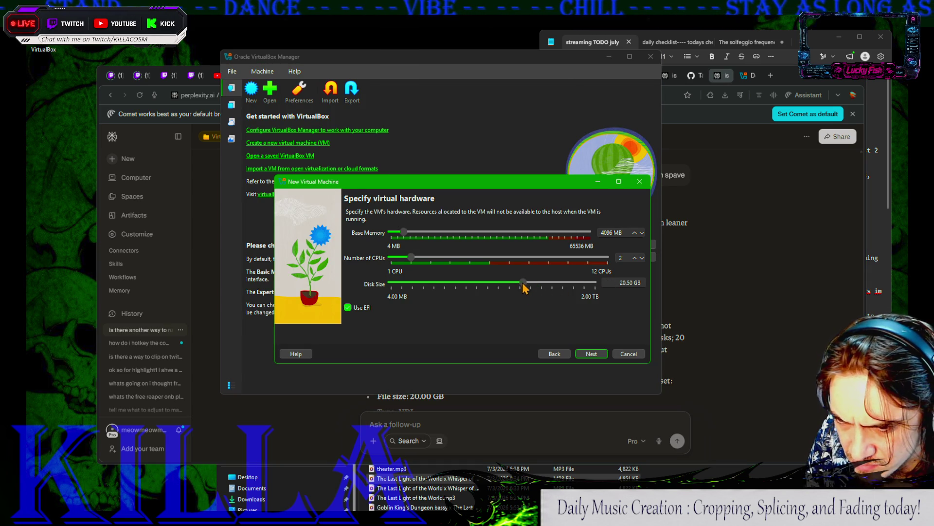
{"action": "scroll", "coordinate": [522, 287], "scroll_direction": "down", "scroll_amount": 2}
{"action": "scroll", "coordinate": [524, 287], "scroll_direction": "up", "scroll_amount": 1}
{"action": "scroll", "coordinate": [523, 286], "scroll_direction": "down", "scroll_amount": 1}
{"action": "scroll", "coordinate": [523, 287], "scroll_direction": "up", "scroll_amount": 1}
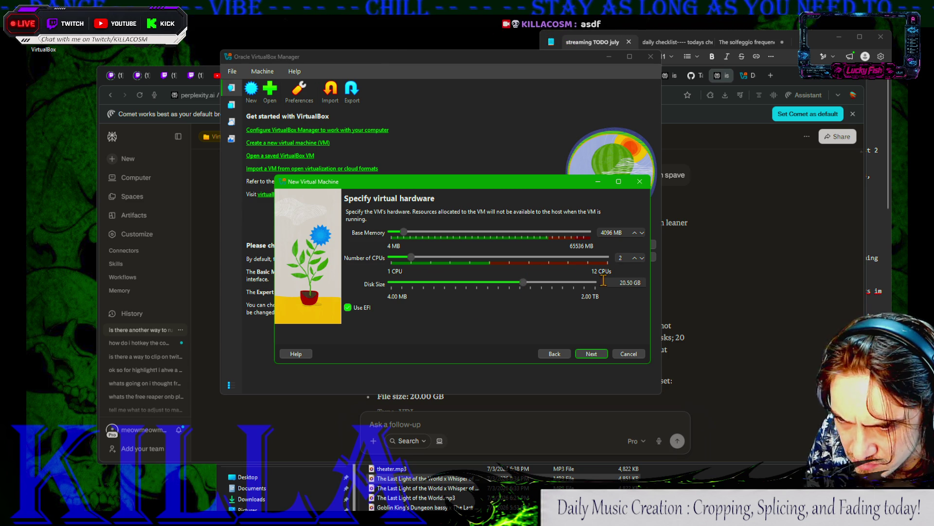
{"action": "left_click", "coordinate": [592, 355]}
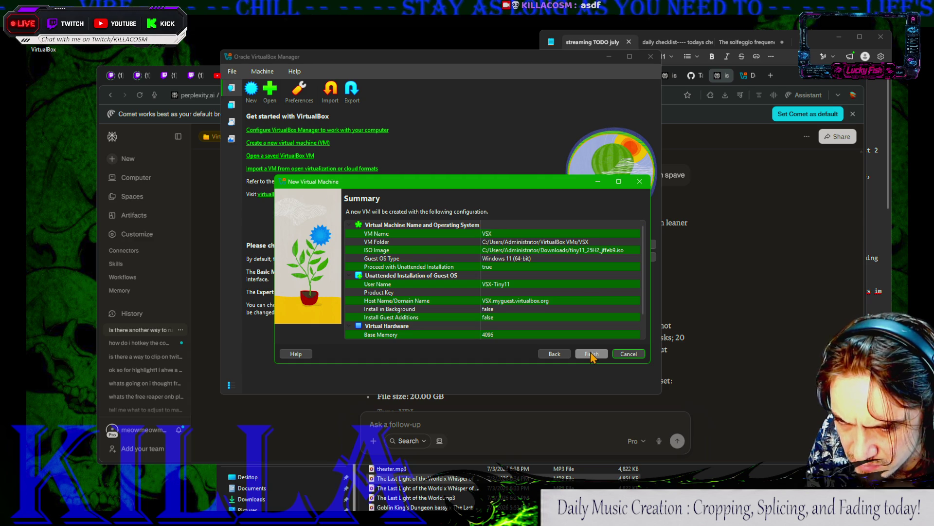
{"action": "left_click", "coordinate": [557, 354]}
{"action": "left_click", "coordinate": [474, 421]}
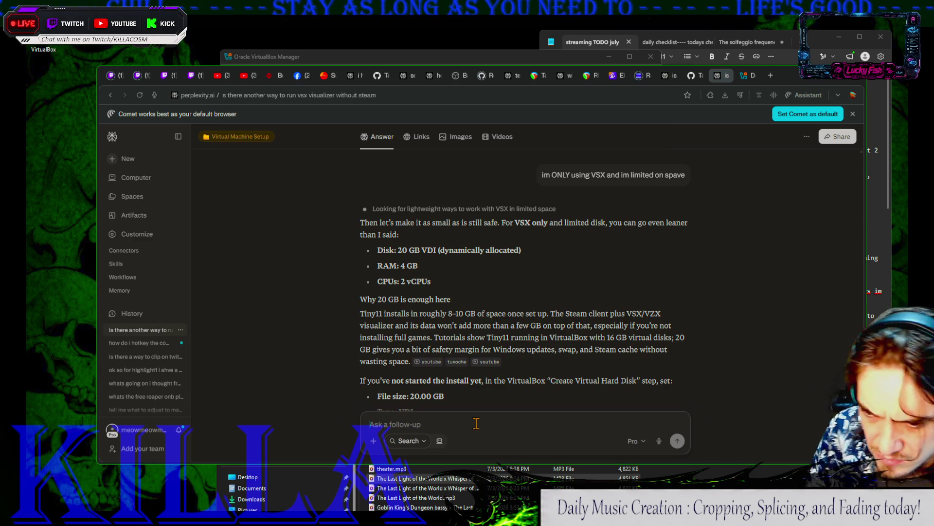
- Ask Perplexity for the Steam VSX Player requirements: 64-bit Windows, dual-core CPU, 4 GB RAM, OpenGL 4.6 GPU
{"action": "type", "text": "i"}
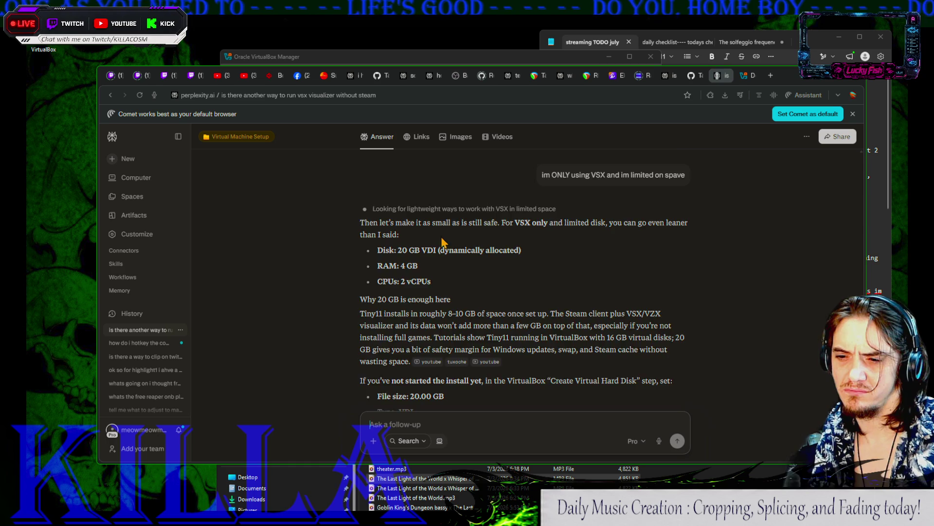
{"action": "key", "text": "Return"}
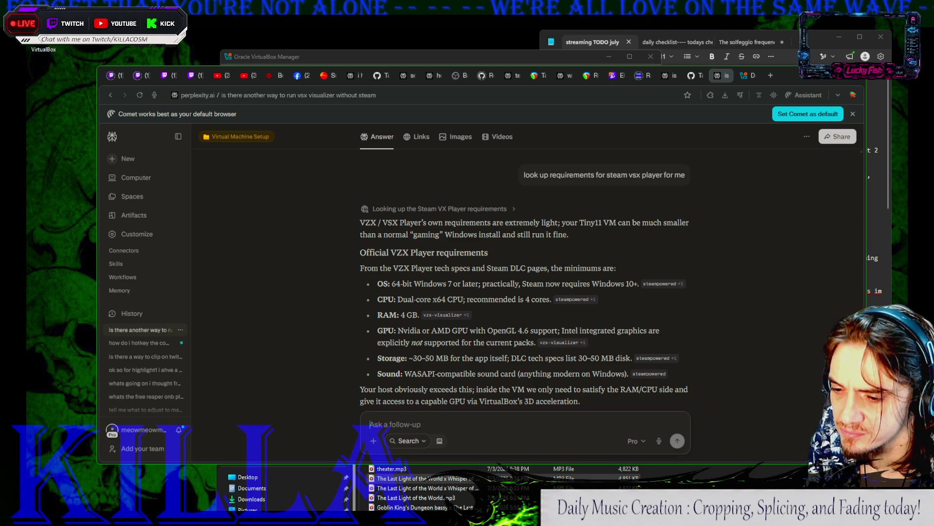
{"action": "left_click", "coordinate": [645, 94]}
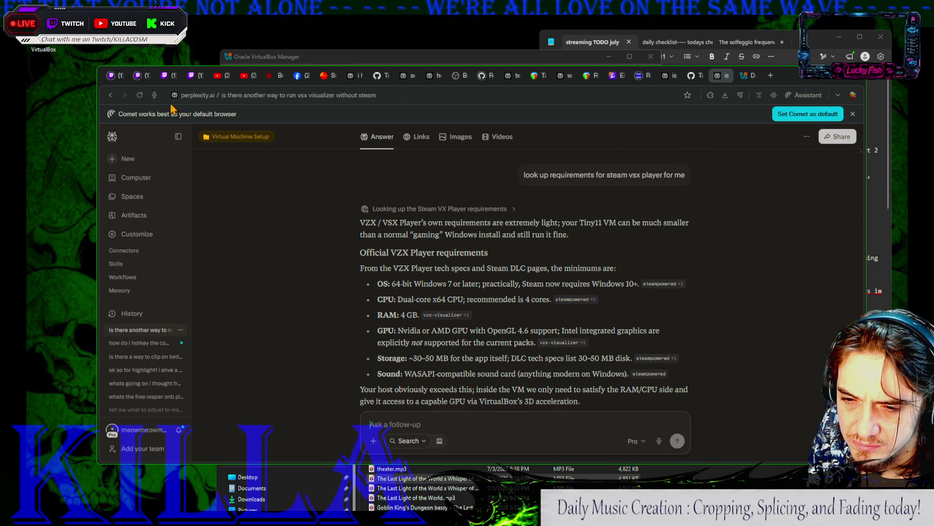
{"action": "left_click", "coordinate": [275, 76]}
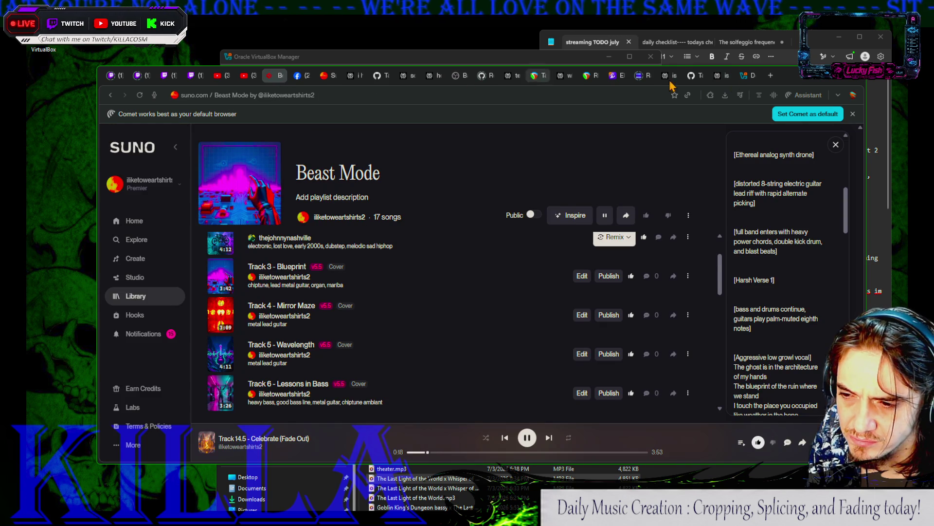
{"action": "left_click", "coordinate": [694, 76]}
{"action": "left_click", "coordinate": [541, 56]}
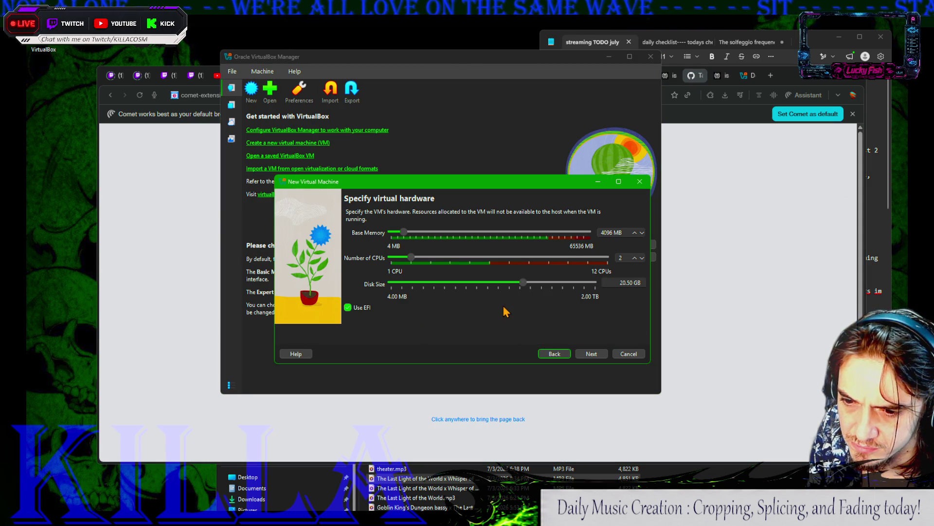
{"action": "left_click", "coordinate": [730, 129]}
{"action": "left_click", "coordinate": [666, 78]}
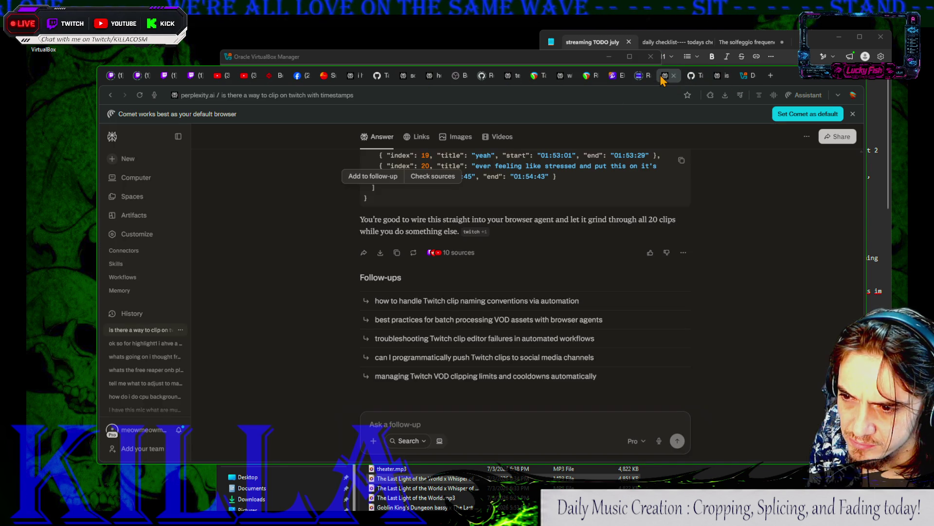
{"action": "left_click", "coordinate": [720, 75]}
{"action": "scroll", "coordinate": [541, 272], "scroll_direction": "down", "scroll_amount": 10}
{"action": "scroll", "coordinate": [540, 273], "scroll_direction": "up", "scroll_amount": 7}
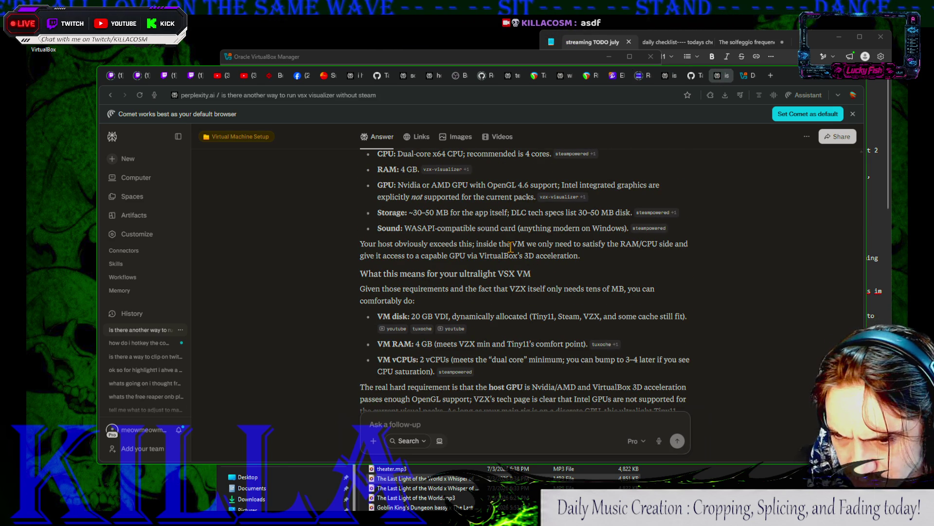
{"action": "scroll", "coordinate": [451, 270], "scroll_direction": "up", "scroll_amount": 3}
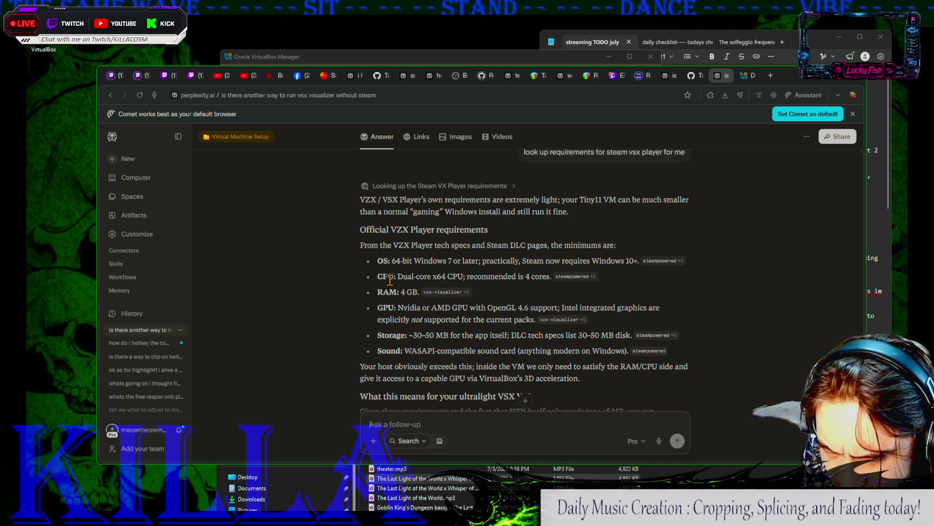
{"action": "scroll", "coordinate": [406, 334], "scroll_direction": "down", "scroll_amount": 4}
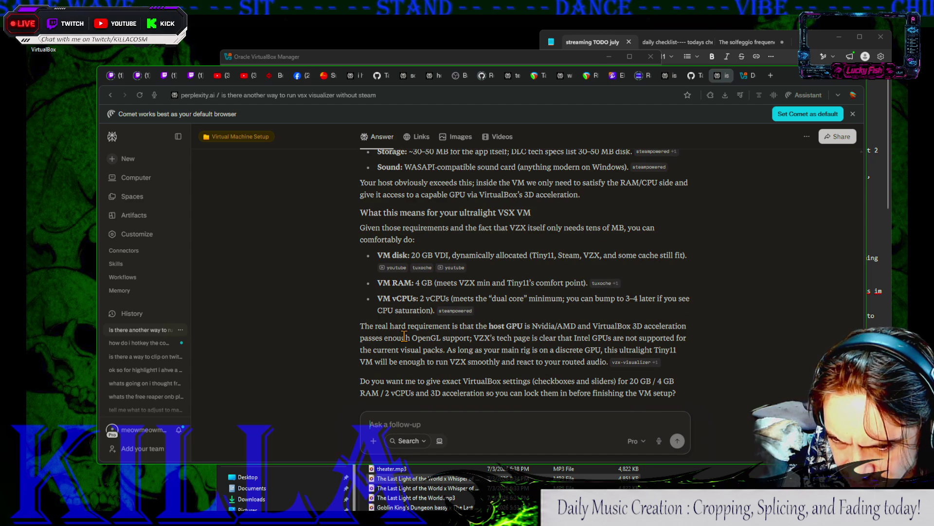
{"action": "left_click_drag", "start_coordinate": [383, 283], "coordinate": [560, 282]}
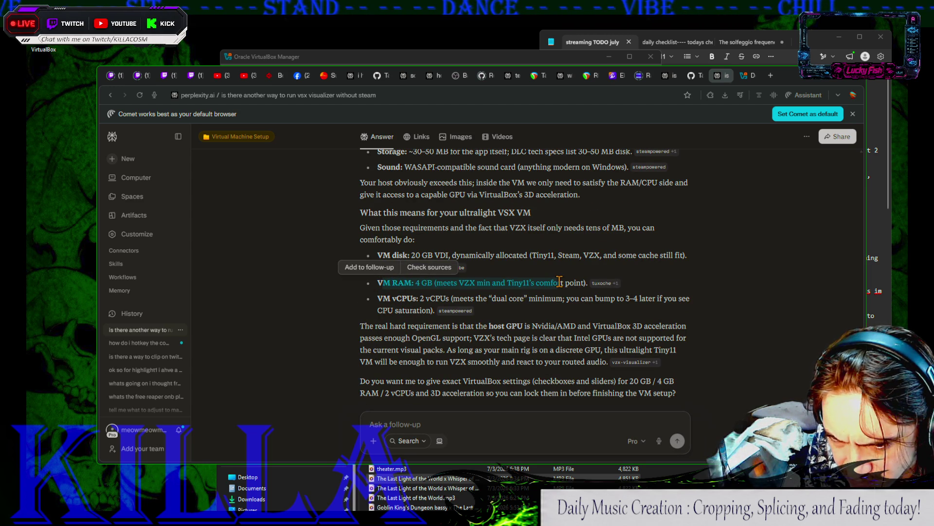
{"action": "left_click", "coordinate": [386, 301]}
{"action": "mouse_move", "coordinate": [423, 300]}
{"action": "left_mouse_down"}
{"action": "mouse_move", "coordinate": [512, 295]}
{"action": "mouse_move", "coordinate": [409, 308]}
{"action": "mouse_move", "coordinate": [403, 324]}
{"action": "left_mouse_up"}
{"action": "mouse_move", "coordinate": [529, 327]}
{"action": "left_mouse_down"}
{"action": "mouse_move", "coordinate": [647, 326]}
{"action": "mouse_move", "coordinate": [575, 338]}
{"action": "mouse_move", "coordinate": [414, 339]}
{"action": "mouse_move", "coordinate": [493, 358]}
{"action": "mouse_move", "coordinate": [603, 362]}
{"action": "left_mouse_up"}
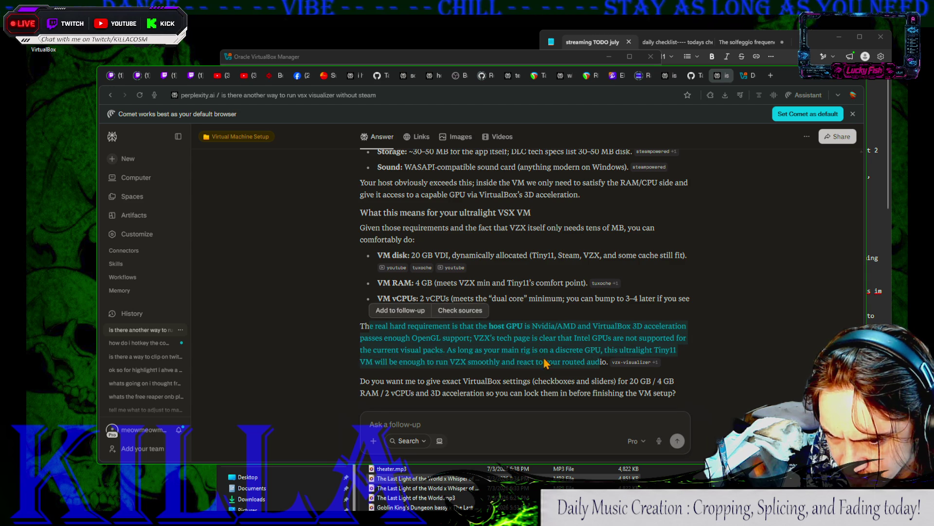
{"action": "scroll", "coordinate": [536, 341], "scroll_direction": "down", "scroll_amount": 3}
{"action": "left_click", "coordinate": [368, 262]}
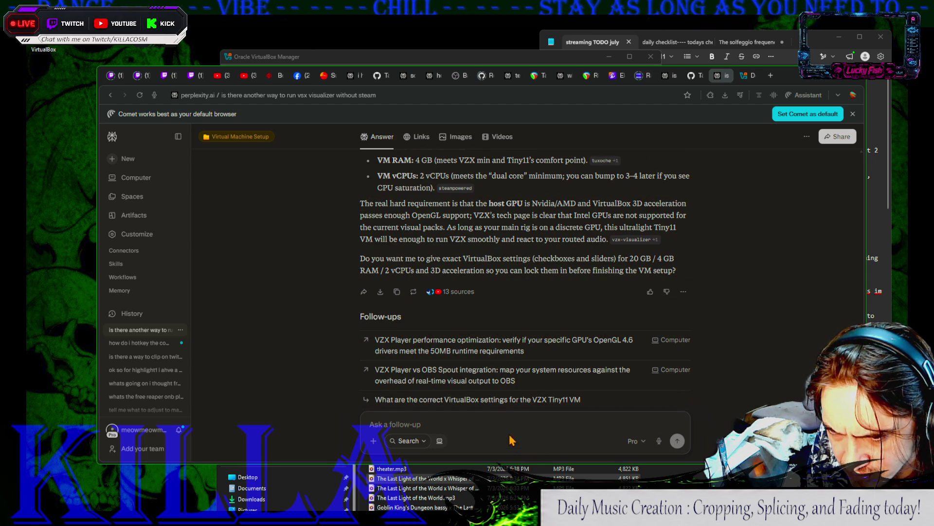
- Ask Perplexity for step-by-step setup help and read its sizing: 4096 MB memory, 2 CPUs, 20 GB disk
{"action": "type", "text": "tell me what to do to get this working"}
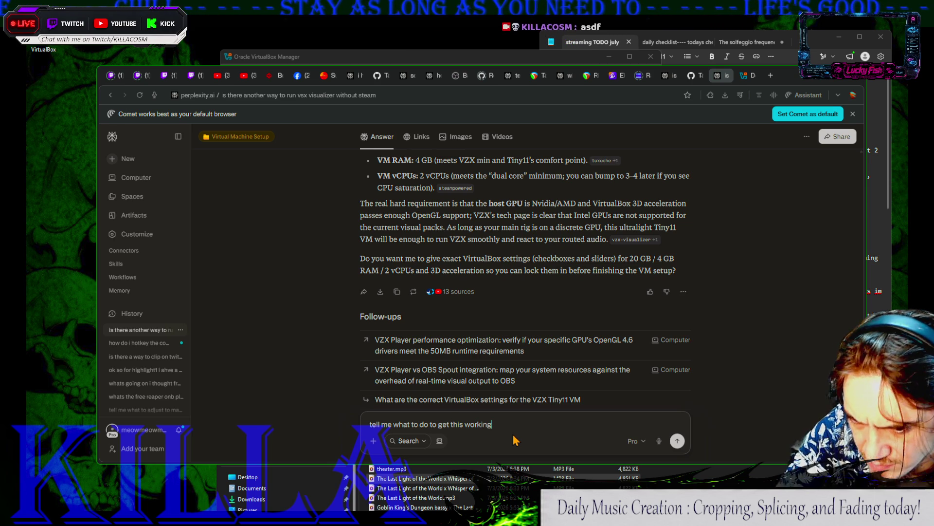
{"action": "key", "text": "Return"}
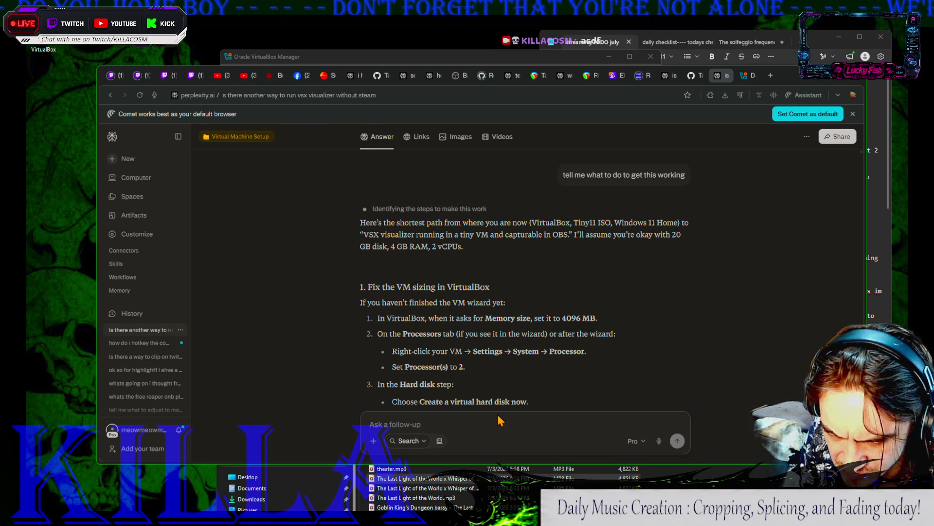
{"action": "scroll", "coordinate": [509, 357], "scroll_direction": "down", "scroll_amount": 1}
{"action": "scroll", "coordinate": [520, 361], "scroll_direction": "down", "scroll_amount": 1}
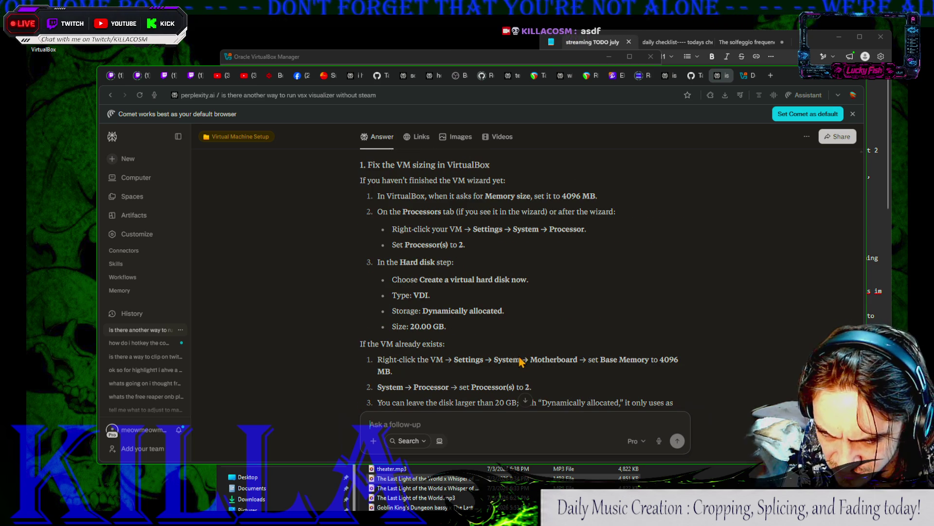
{"action": "left_click", "coordinate": [559, 58]}
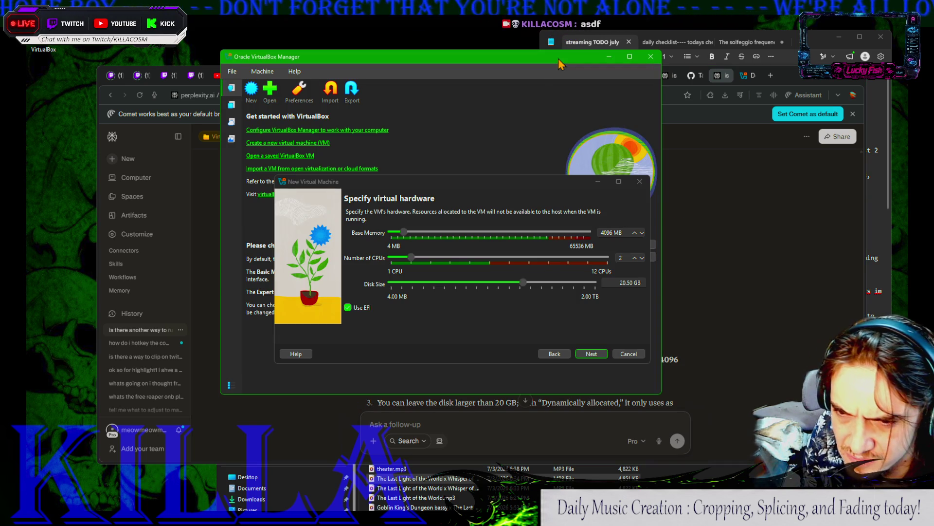
- Accept 4096 MB memory and 2 CPUs, pass the Summary page, and finish creating the VSX machine
{"action": "left_click", "coordinate": [452, 188]}
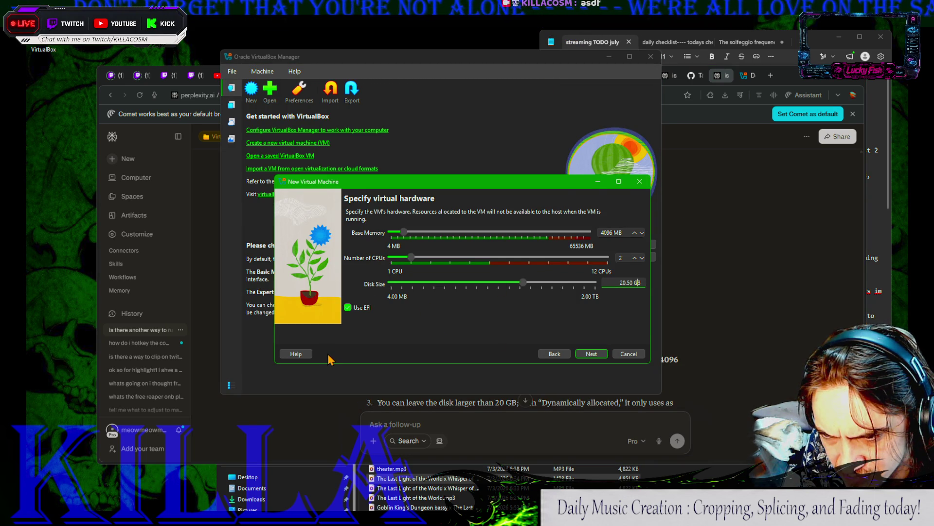
{"action": "key", "text": "Return"}
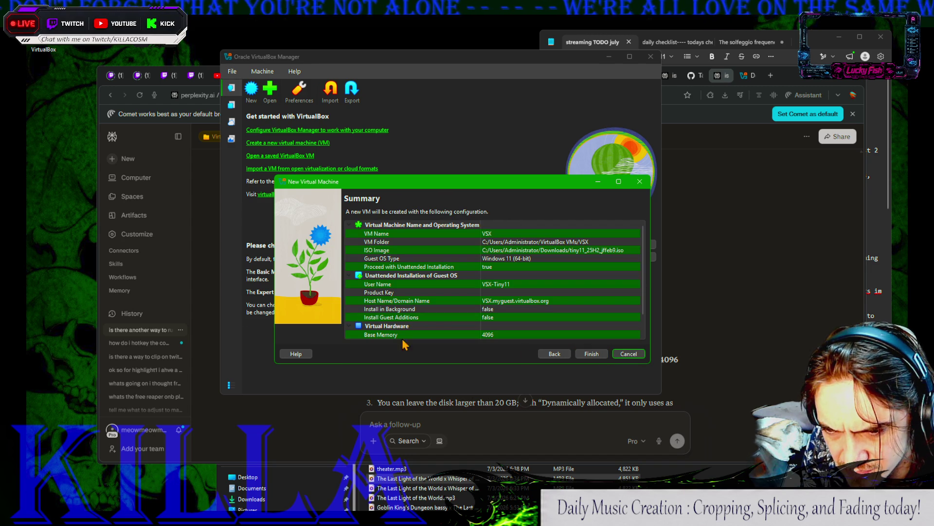
{"action": "left_click", "coordinate": [592, 354]}
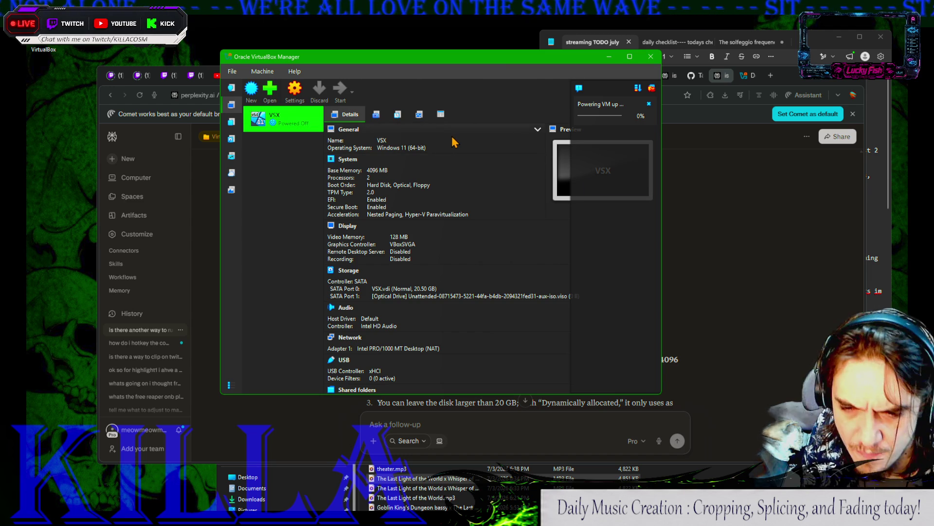
- Highlight Perplexity's Base Memory 4096 MB instruction, then return to VirtualBox Manager
{"action": "key", "text": "alt+Tab"}
{"action": "scroll", "coordinate": [452, 293], "scroll_direction": "down", "scroll_amount": 3}
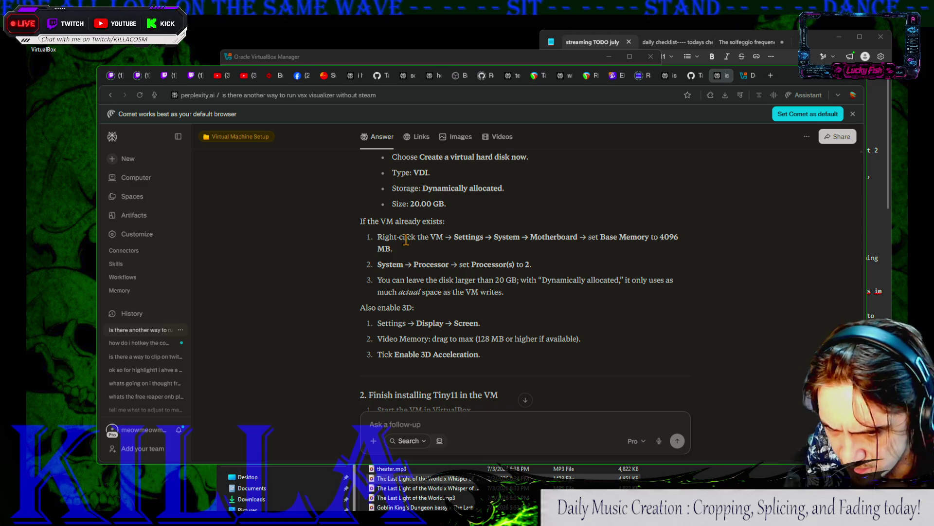
{"action": "left_click_drag", "start_coordinate": [416, 237], "coordinate": [631, 235]}
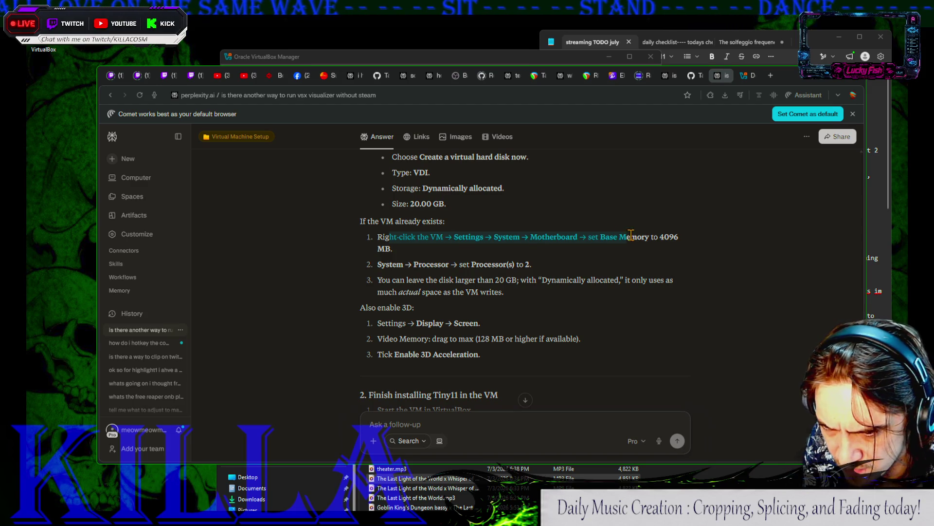
{"action": "mouse_move", "coordinate": [690, 247]}
{"action": "left_mouse_down"}
{"action": "mouse_move", "coordinate": [419, 265]}
{"action": "mouse_move", "coordinate": [384, 249]}
{"action": "left_mouse_up"}
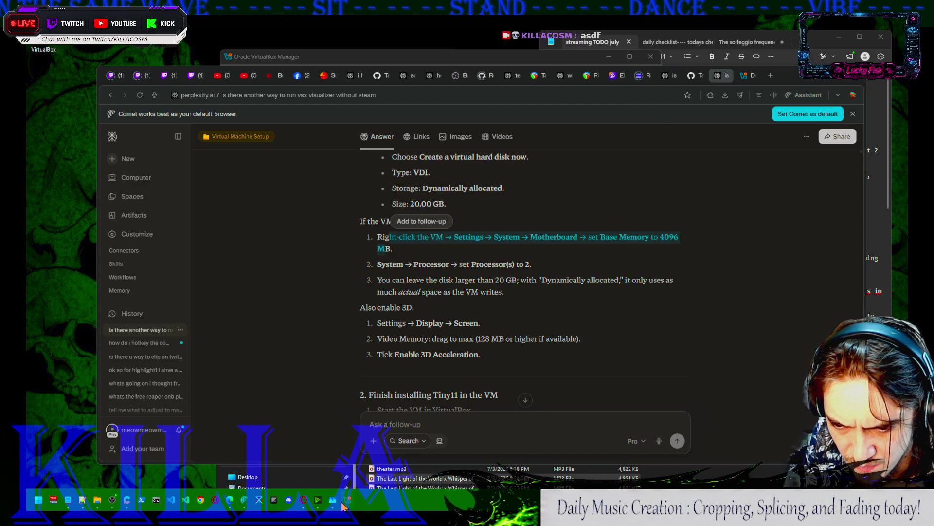
{"action": "left_click", "coordinate": [344, 506]}
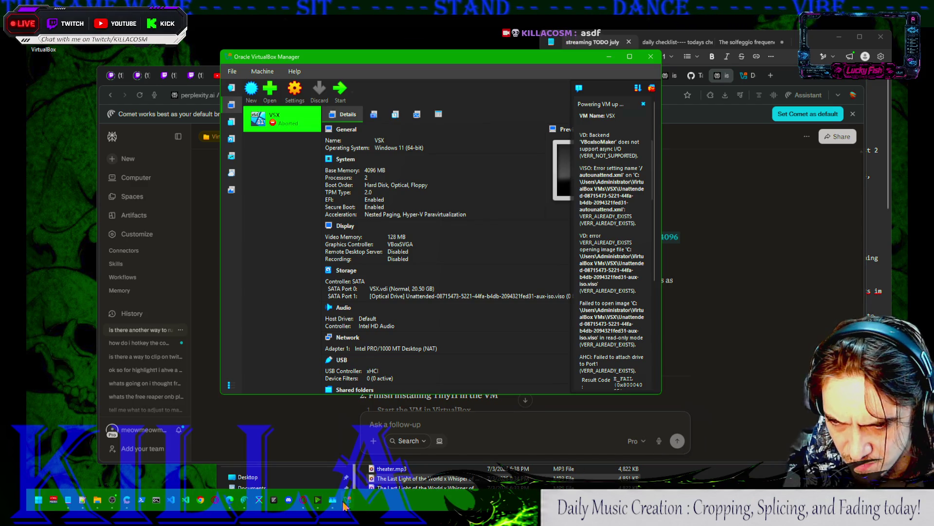
- Start the VSX machine and screenshot the power-up error notification it produces
{"action": "double_click", "coordinate": [284, 128]}
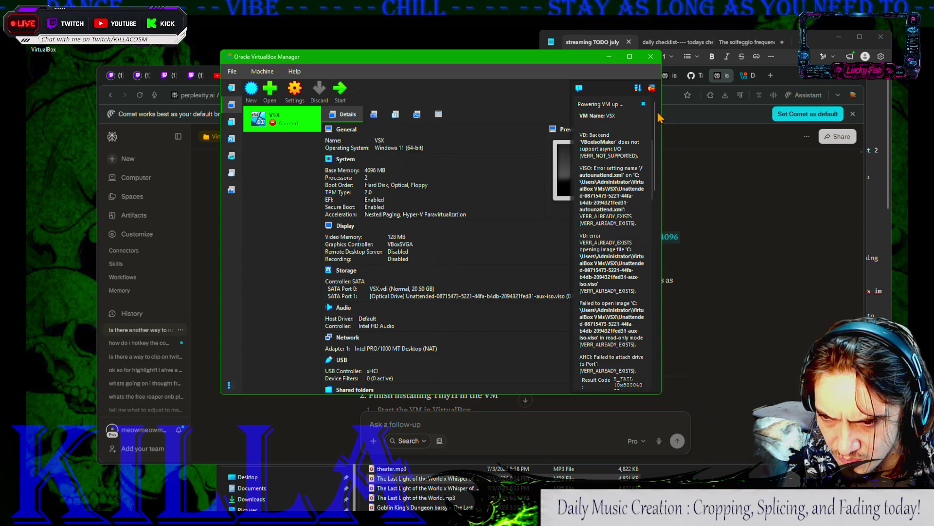
{"action": "key", "text": "super+shift+s"}
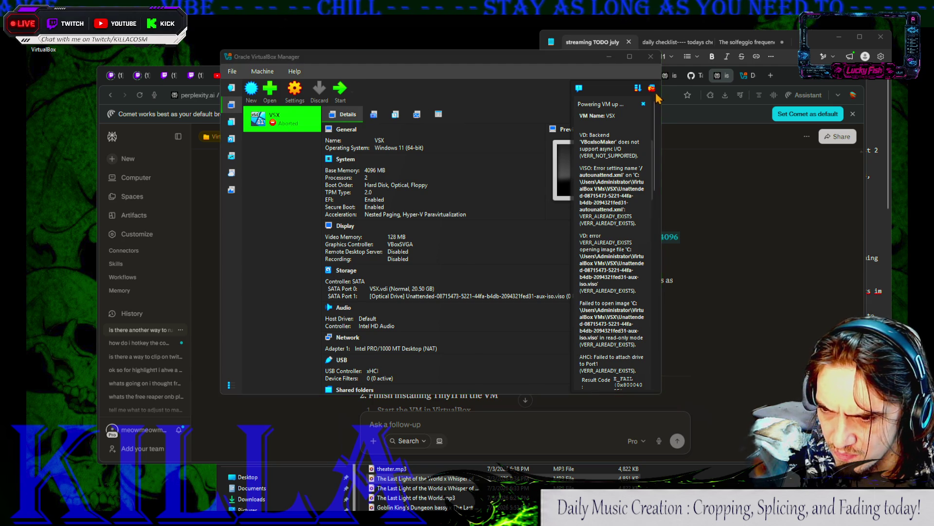
{"action": "mouse_move", "coordinate": [651, 97]}
{"action": "left_mouse_down"}
{"action": "mouse_move", "coordinate": [607, 251]}
{"action": "mouse_move", "coordinate": [469, 406]}
{"action": "mouse_move", "coordinate": [222, 411]}
{"action": "mouse_move", "coordinate": [241, 426]}
{"action": "left_mouse_up"}
{"action": "scroll", "coordinate": [623, 317], "scroll_direction": "down", "scroll_amount": 5}
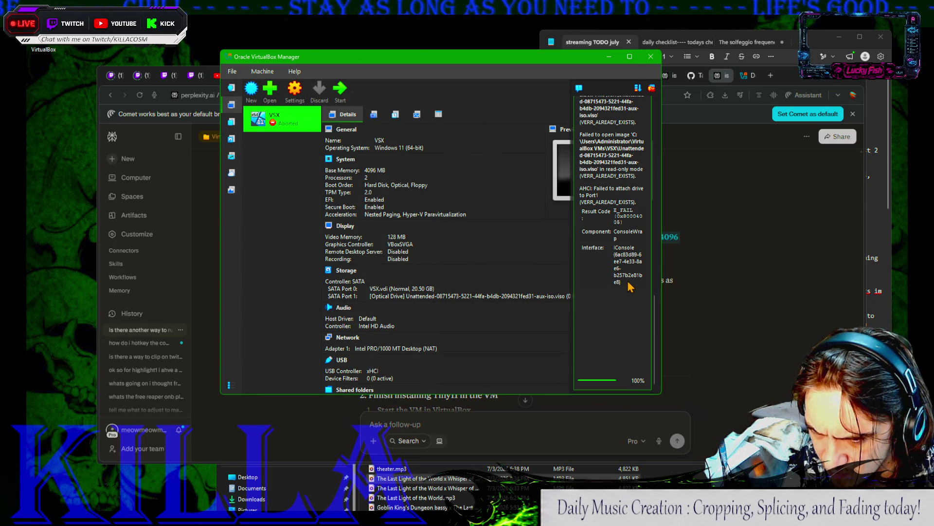
{"action": "scroll", "coordinate": [618, 268], "scroll_direction": "up", "scroll_amount": 2}
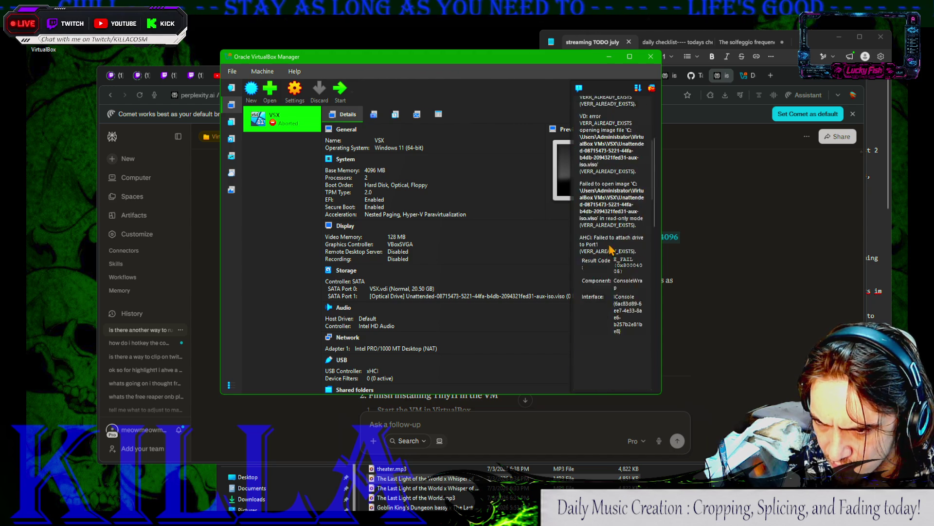
{"action": "scroll", "coordinate": [610, 250], "scroll_direction": "up", "scroll_amount": 5}
- Expand the Powering VM up error details and copy the VERR_ALREADY_EXISTS error text
{"action": "left_click", "coordinate": [588, 131]}
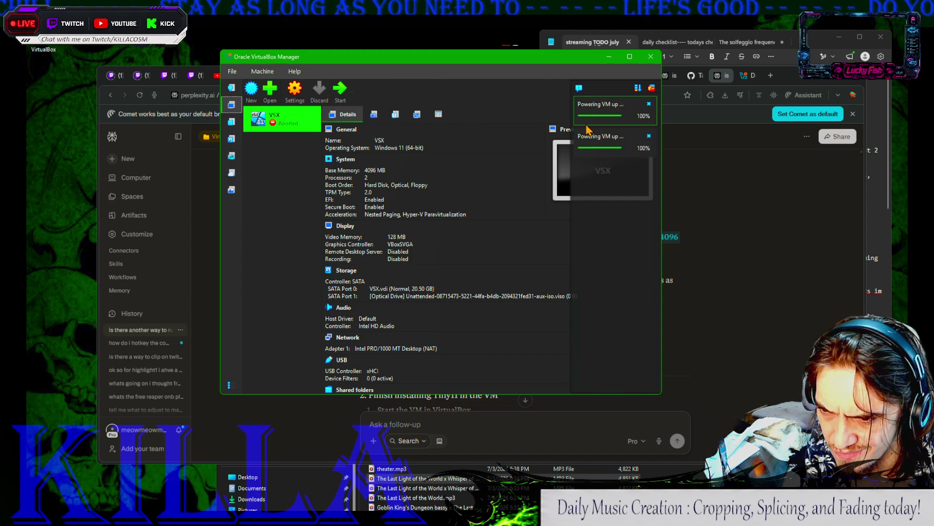
{"action": "left_click", "coordinate": [600, 139]}
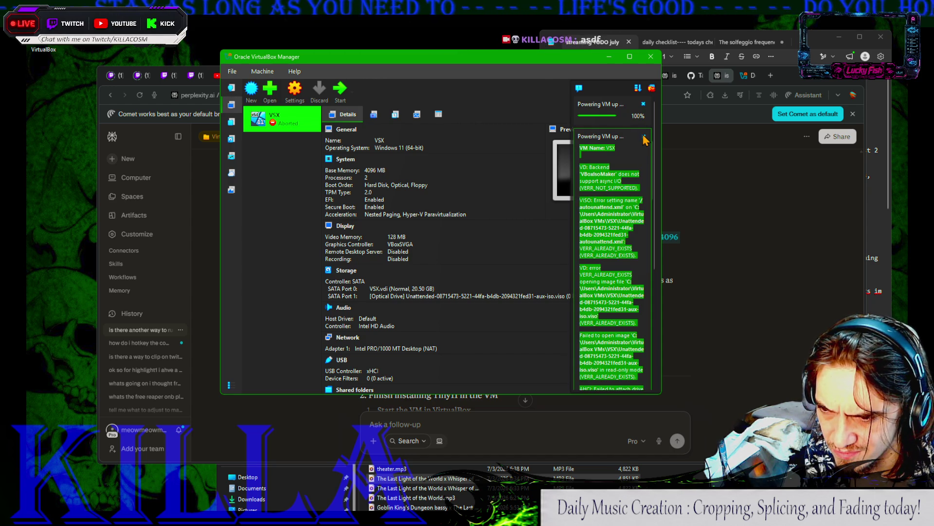
{"action": "left_click", "coordinate": [645, 140]}
{"action": "left_click", "coordinate": [627, 140]}
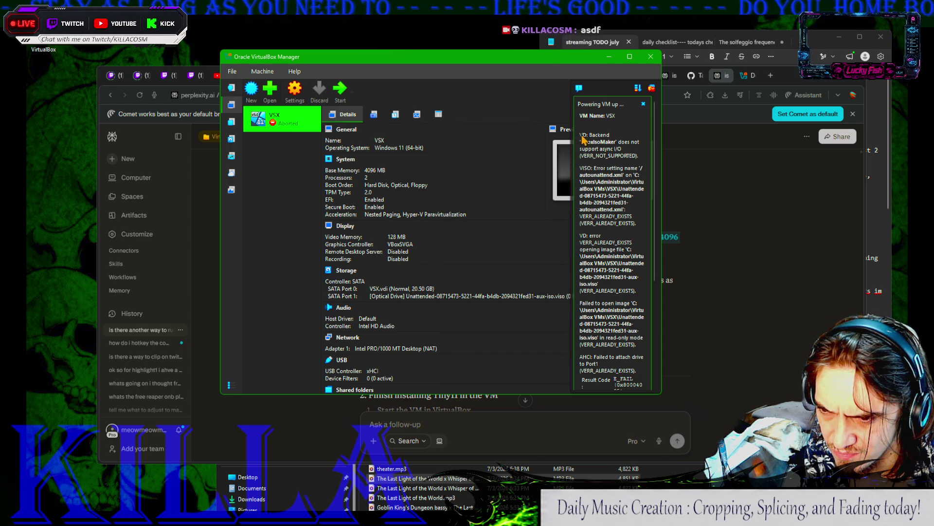
{"action": "mouse_move", "coordinate": [581, 137]}
{"action": "left_mouse_down"}
{"action": "mouse_move", "coordinate": [604, 229]}
{"action": "mouse_move", "coordinate": [598, 353]}
{"action": "mouse_move", "coordinate": [622, 360]}
{"action": "left_mouse_up"}
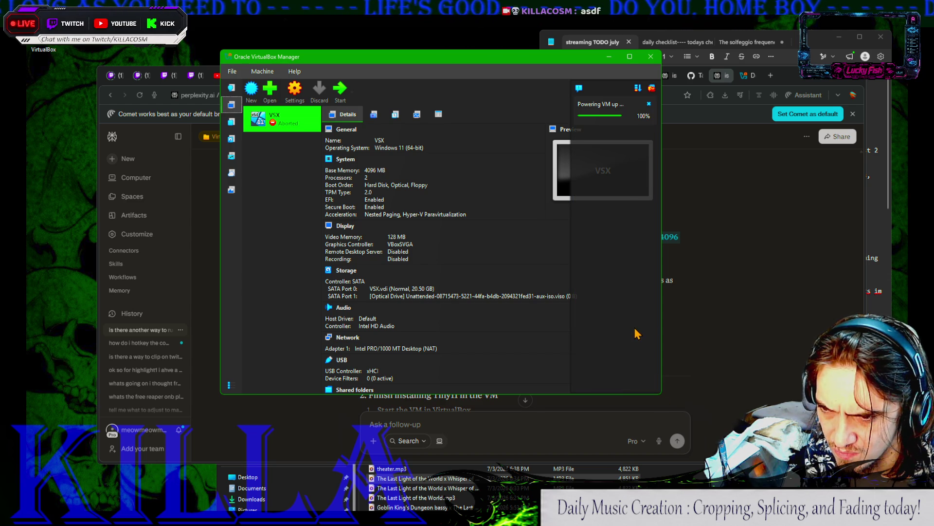
{"action": "mouse_move", "coordinate": [607, 120]}
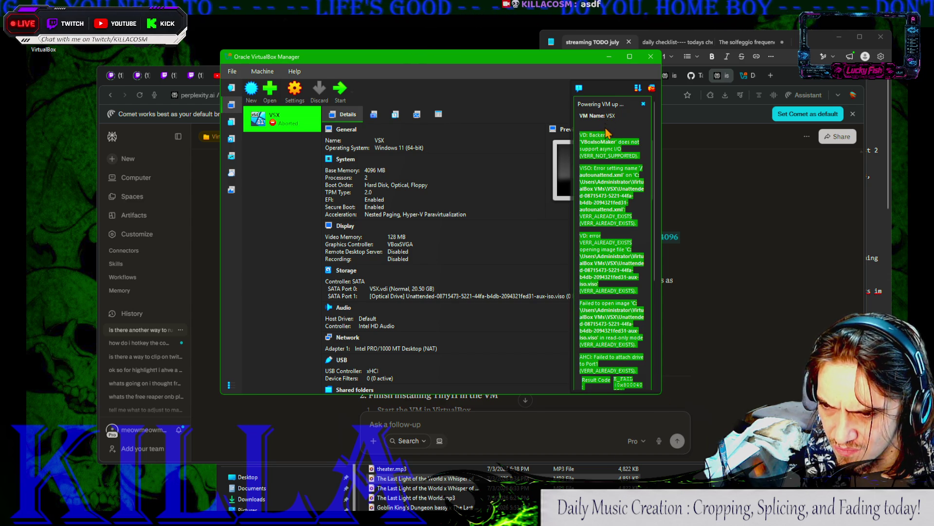
{"action": "right_click", "coordinate": [608, 200]}
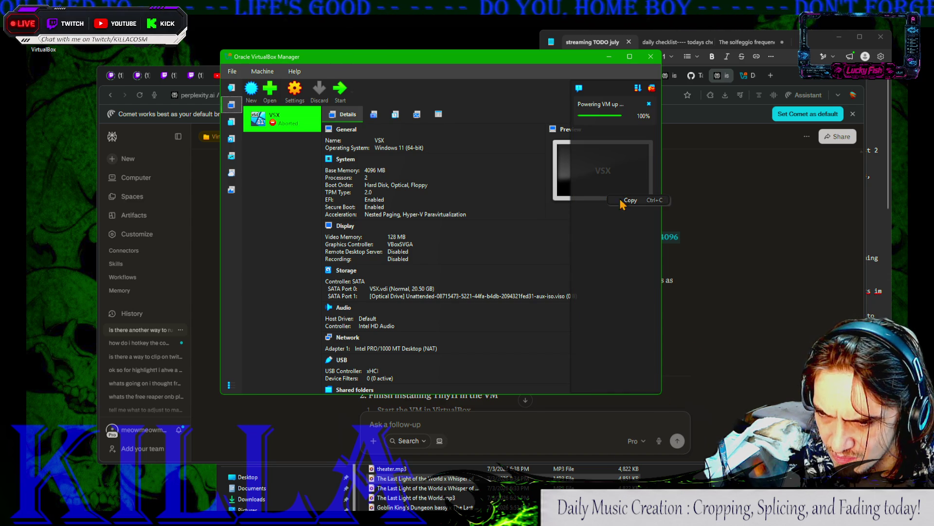
{"action": "left_click", "coordinate": [770, 245]}
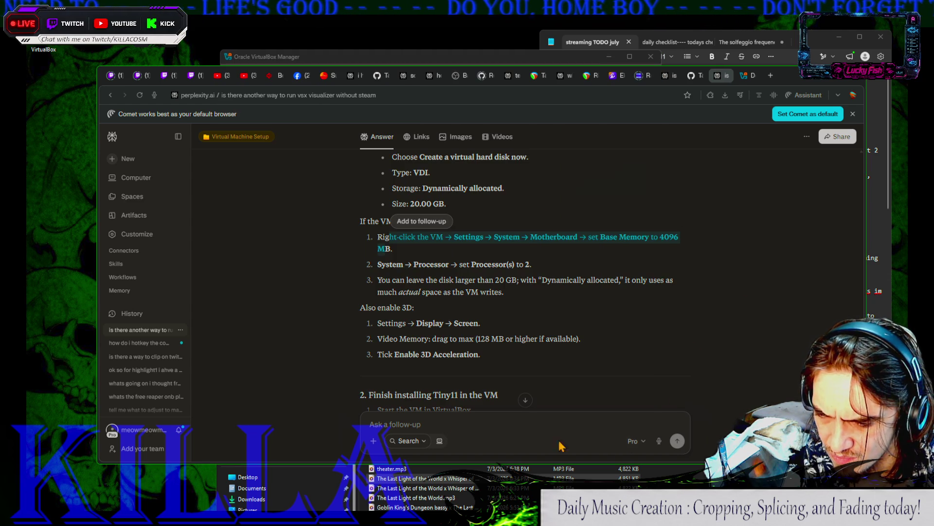
- Paste the VERR_ALREADY_EXISTS error into Perplexity's follow-up field and submit it for a diagnosis
{"action": "left_click", "coordinate": [474, 426]}
{"action": "key", "text": "ctrl+v"}
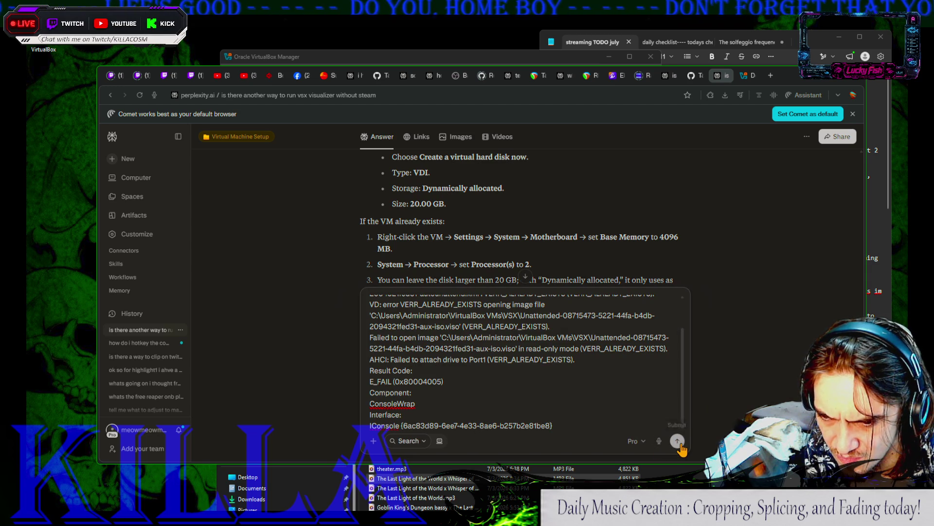
{"action": "left_click", "coordinate": [677, 442]}
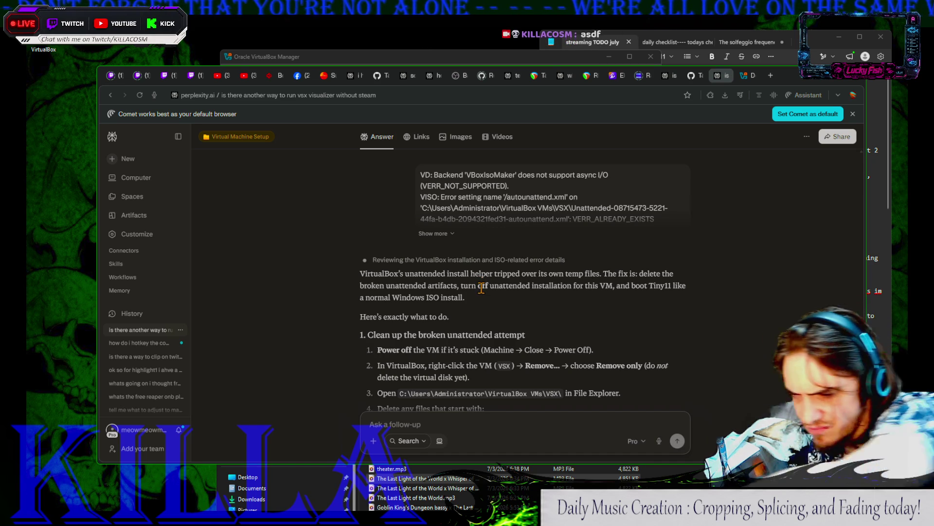
{"action": "scroll", "coordinate": [469, 301], "scroll_direction": "down", "scroll_amount": 3}
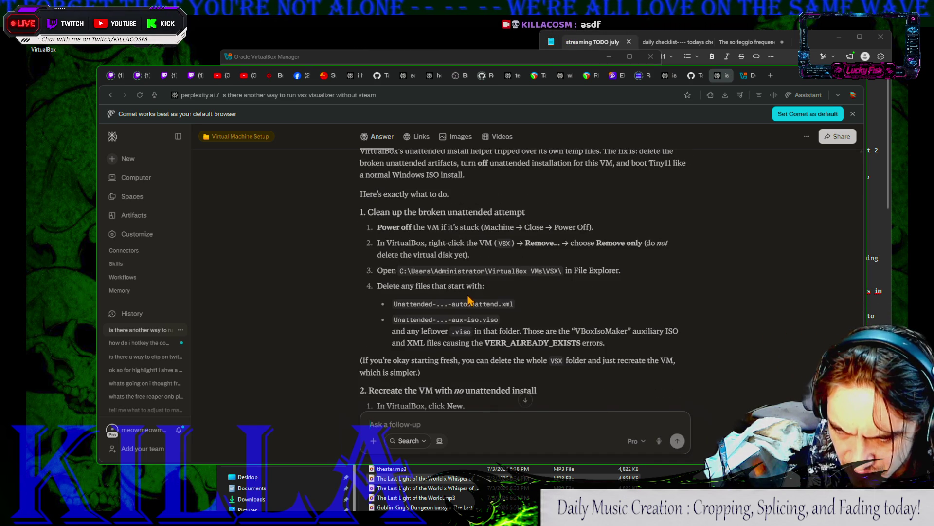
- Dismiss the aborted VSX machine's power-up notification, then switch the browser to the Suno Beast Mode playlist
{"action": "left_click", "coordinate": [516, 65]}
{"action": "left_click", "coordinate": [649, 105]}
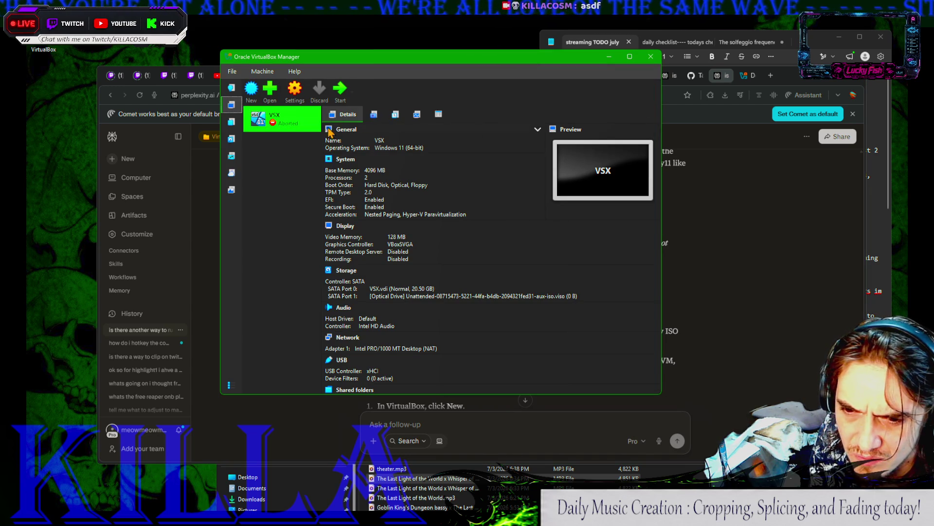
{"action": "right_click", "coordinate": [267, 121]}
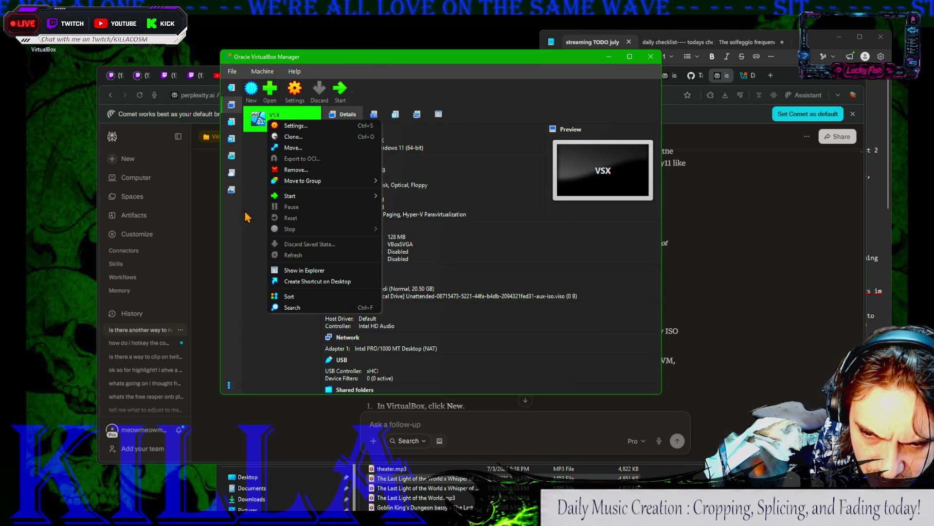
{"action": "left_click", "coordinate": [254, 190]}
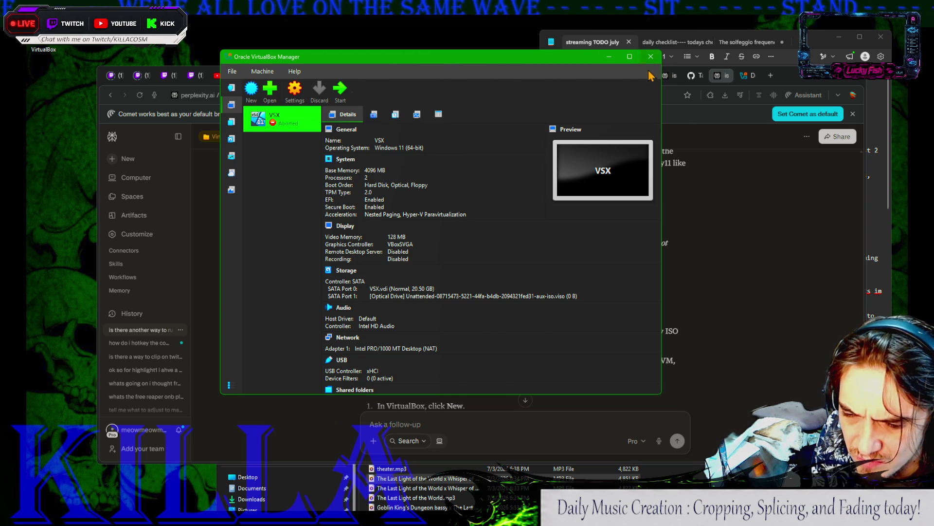
{"action": "left_click", "coordinate": [556, 286]}
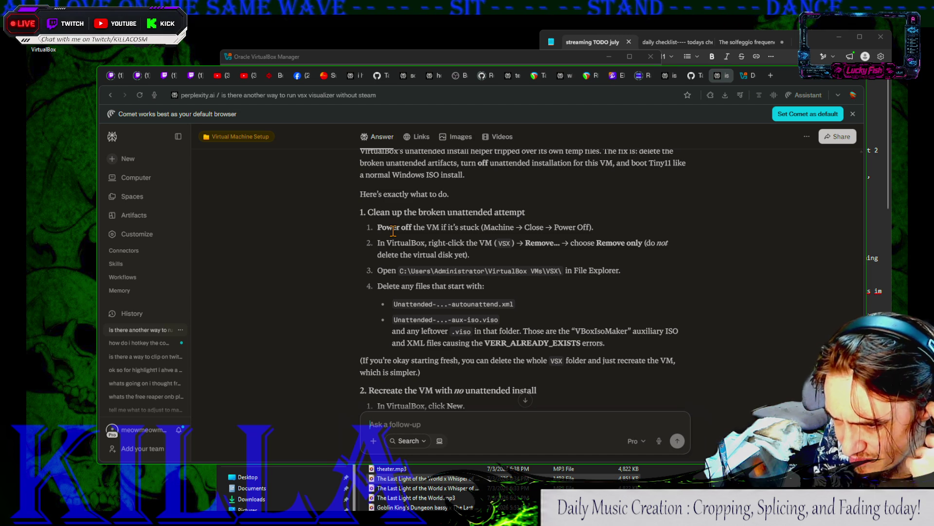
{"action": "left_click", "coordinate": [269, 77]}
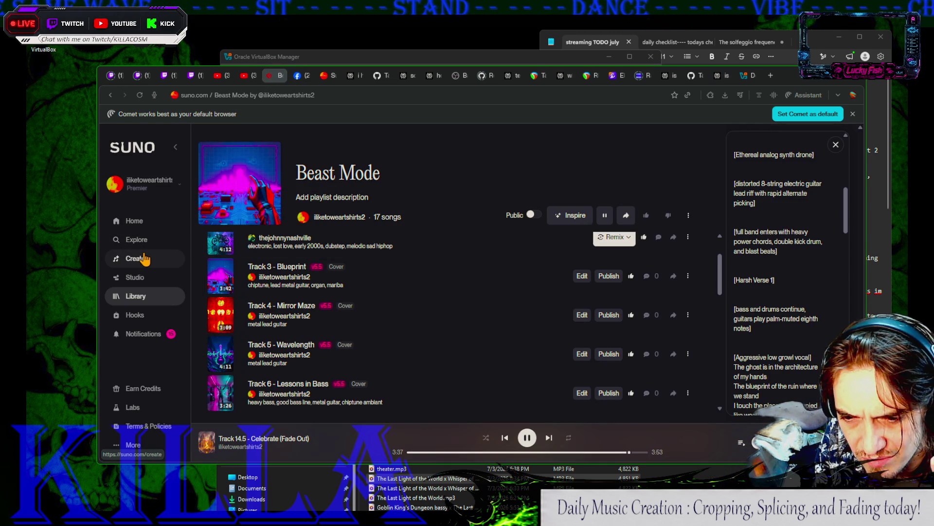
- Open the Untitled playlist from Suno's library, play Concrete Tongue, and bring VirtualBox Manager back
{"action": "left_click", "coordinate": [357, 57]}
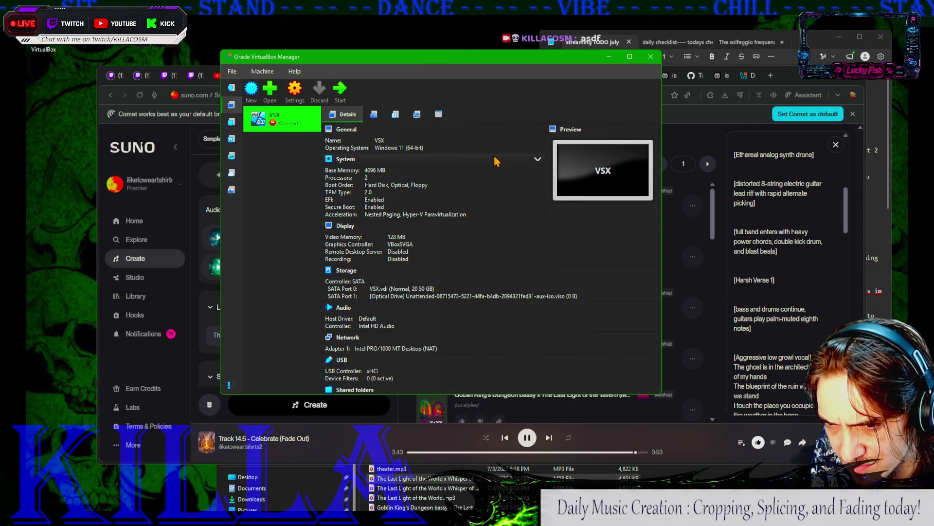
{"action": "left_click", "coordinate": [202, 211]}
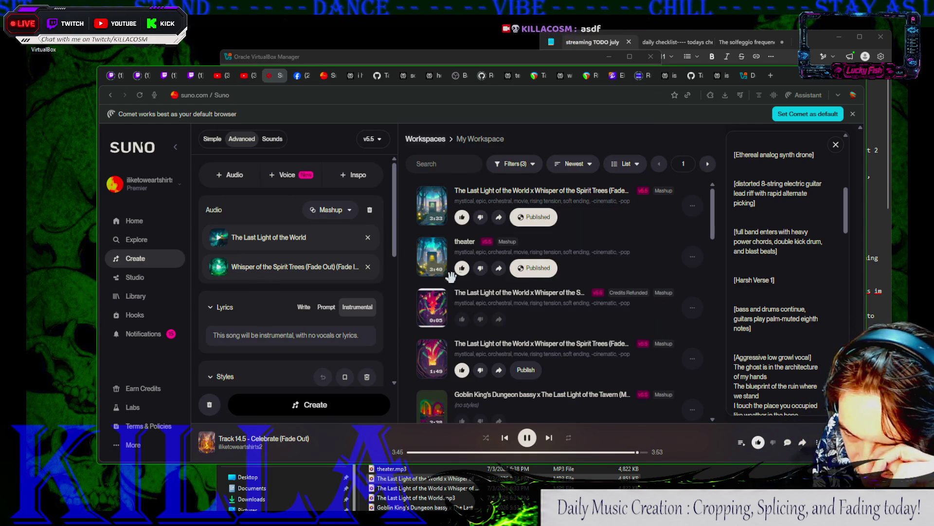
{"action": "left_click", "coordinate": [146, 298]}
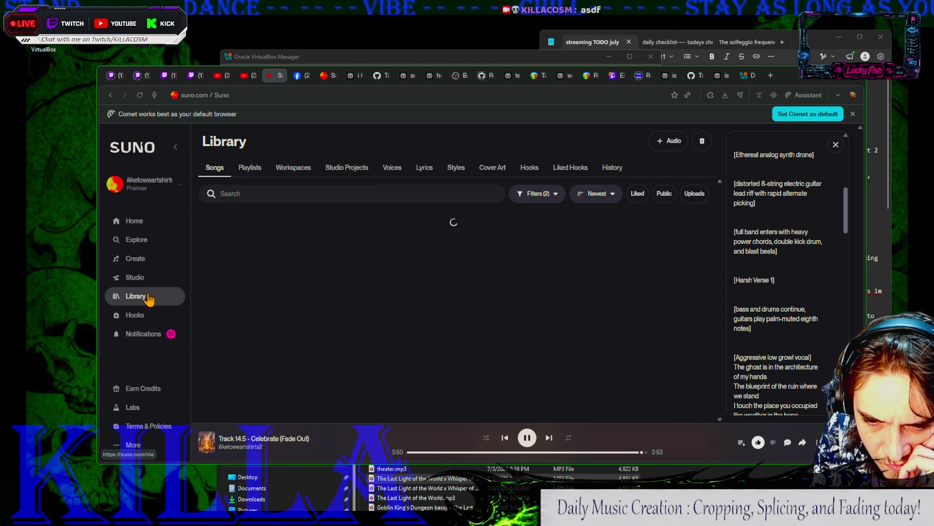
{"action": "left_click", "coordinate": [252, 170]}
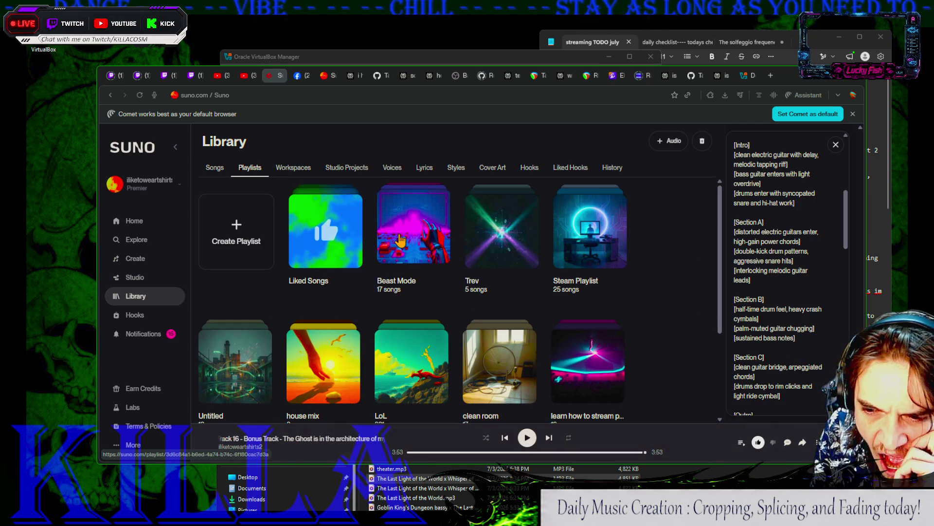
{"action": "scroll", "coordinate": [292, 241], "scroll_direction": "down", "scroll_amount": 2}
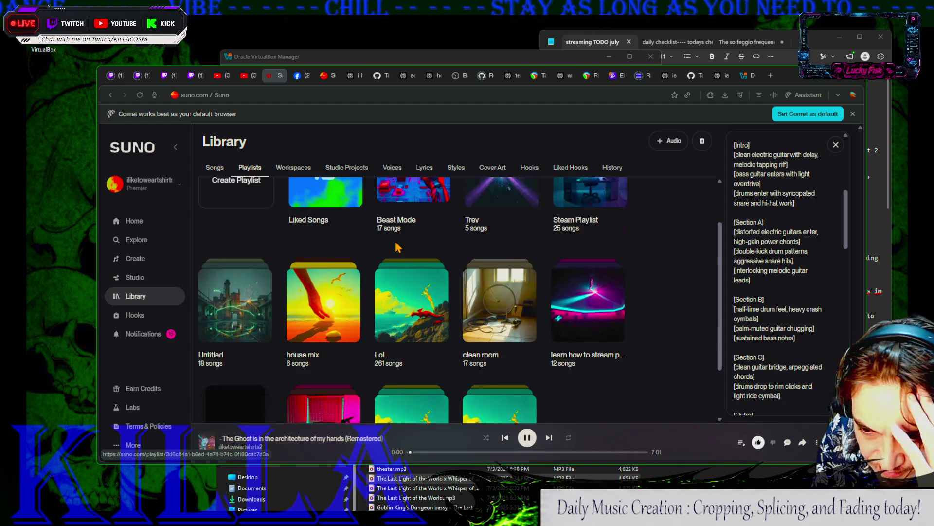
{"action": "scroll", "coordinate": [272, 246], "scroll_direction": "down", "scroll_amount": 1}
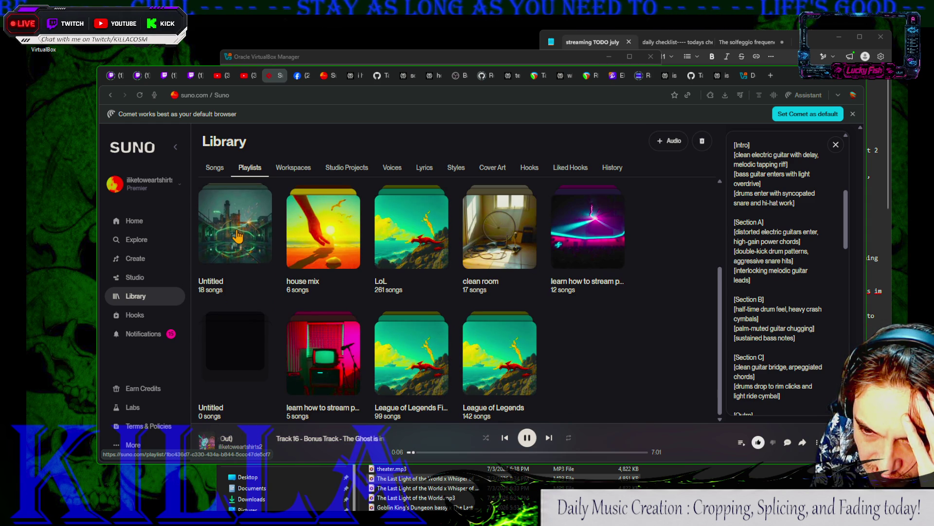
{"action": "left_click", "coordinate": [237, 236]}
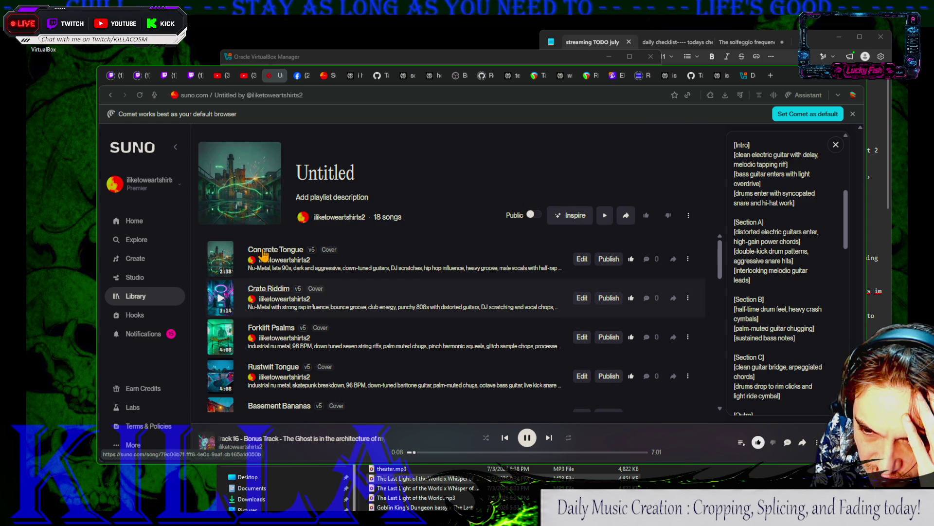
{"action": "left_click", "coordinate": [223, 260]}
{"action": "left_click", "coordinate": [428, 478]}
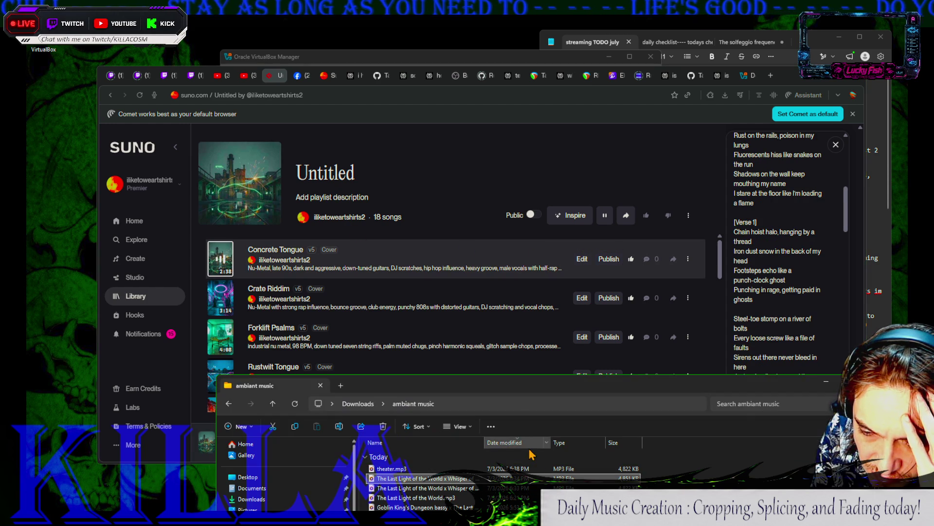
{"action": "left_click", "coordinate": [474, 58]}
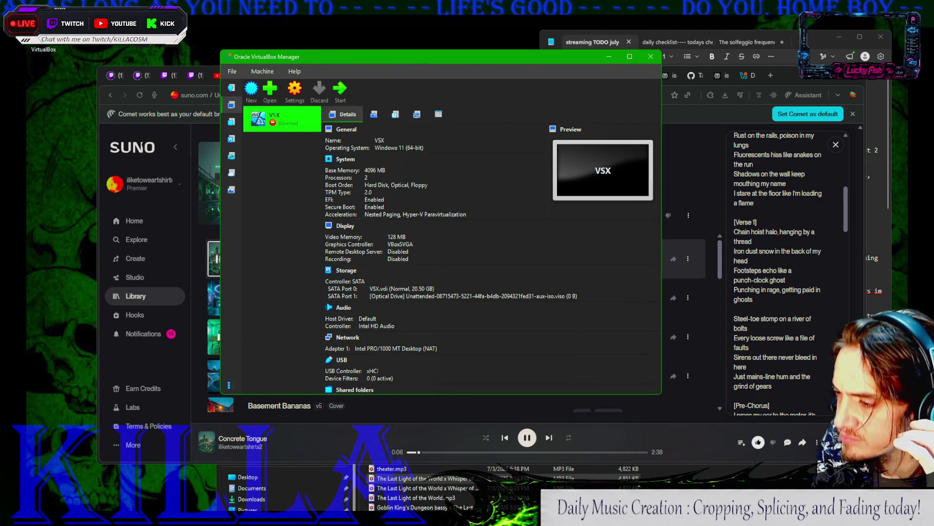
- Move VirtualBox Manager to the upper left and reopen the Perplexity conversation about cleaning up VSX
{"action": "left_click", "coordinate": [203, 258]}
{"action": "left_click_drag", "start_coordinate": [319, 66], "coordinate": [259, 34]}
{"action": "left_click", "coordinate": [468, 139]}
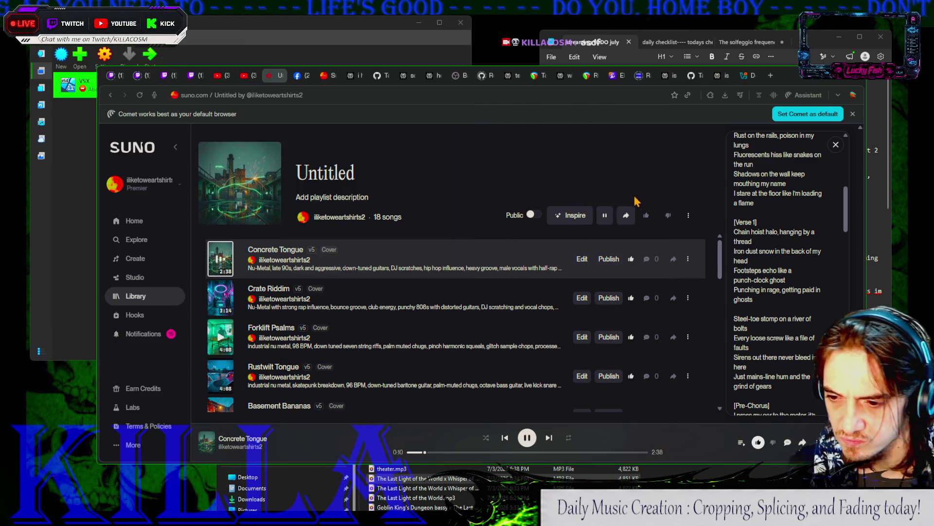
{"action": "left_click", "coordinate": [719, 76]}
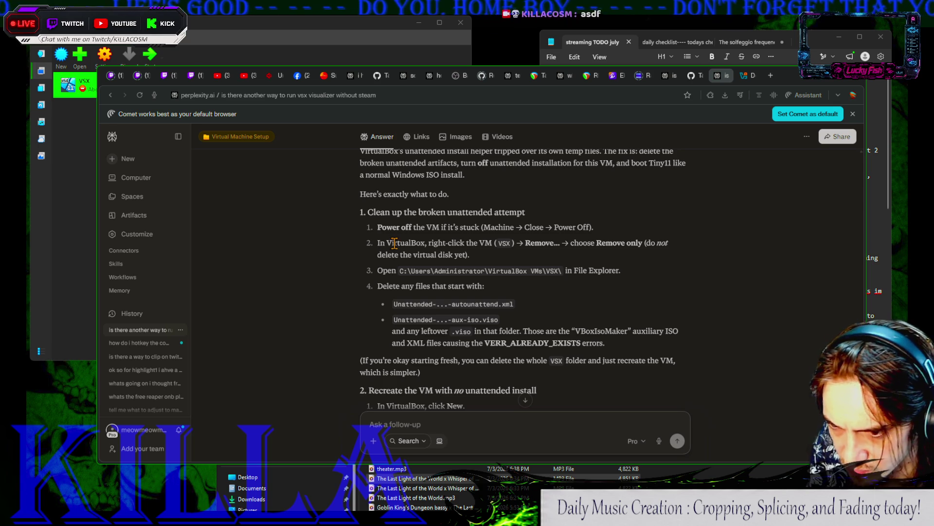
{"action": "right_click", "coordinate": [88, 92]}
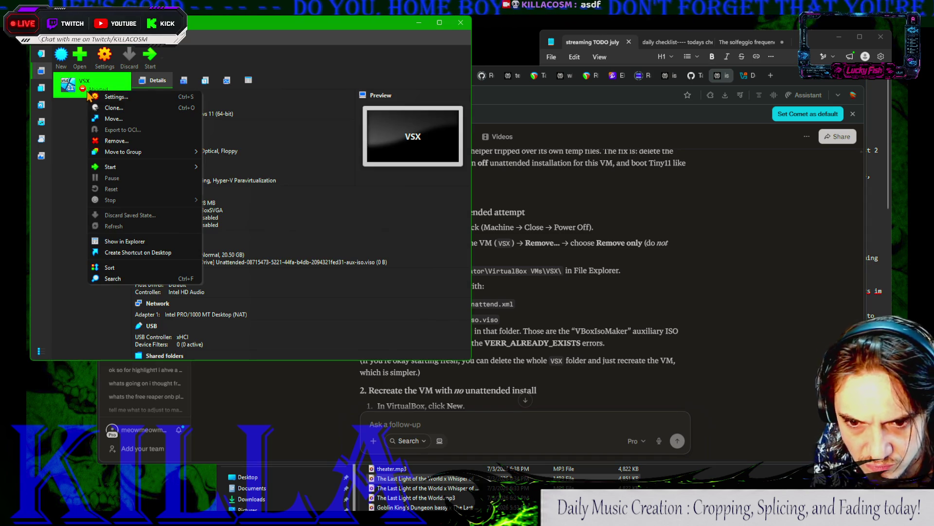
- Remove VSX from VirtualBox Manager's list, keeping its files, and return to Perplexity's cleanup steps
{"action": "left_click", "coordinate": [123, 142]}
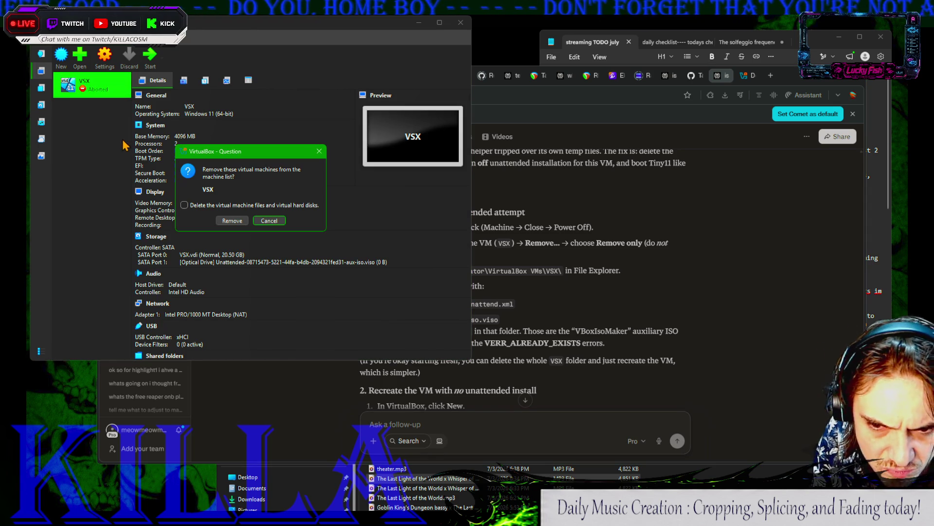
{"action": "left_click", "coordinate": [236, 218]}
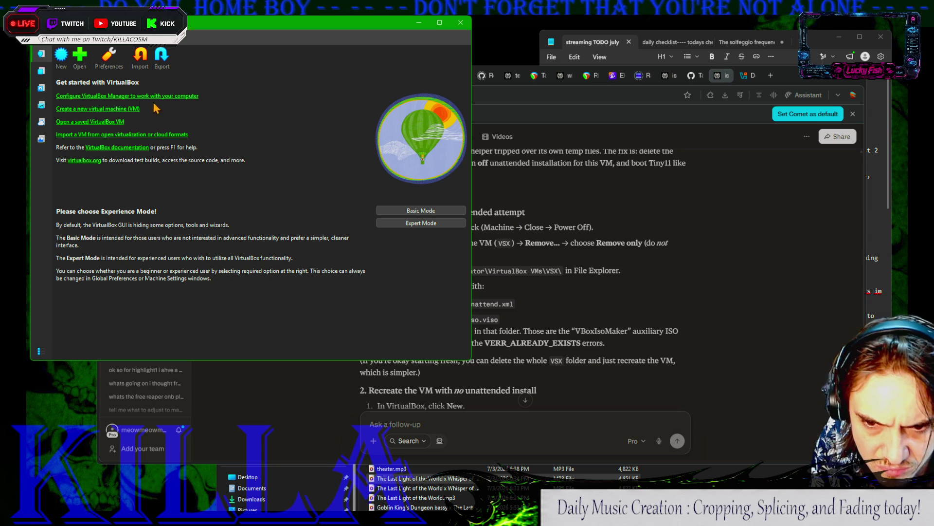
{"action": "left_click", "coordinate": [519, 229]}
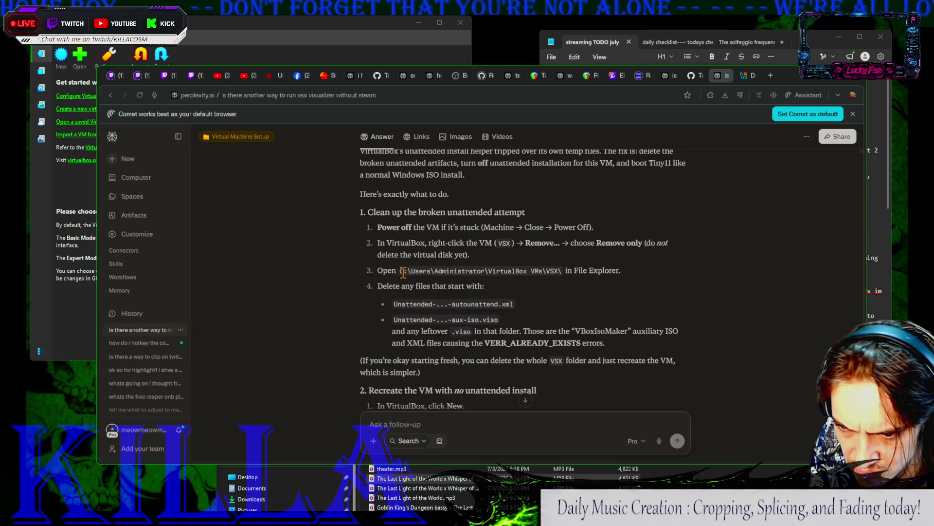
- Highlight the VSX folder path, scroll to 'Recreate the VM', and move the browser below VirtualBox Manager
{"action": "left_click_drag", "start_coordinate": [401, 270], "coordinate": [561, 273]}
{"action": "left_click", "coordinate": [537, 284]}
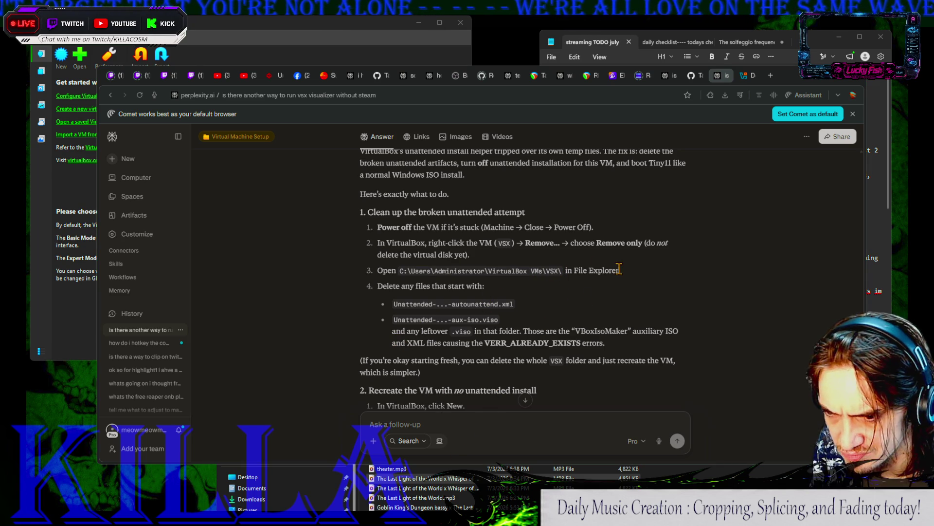
{"action": "left_click_drag", "start_coordinate": [563, 273], "coordinate": [400, 274]}
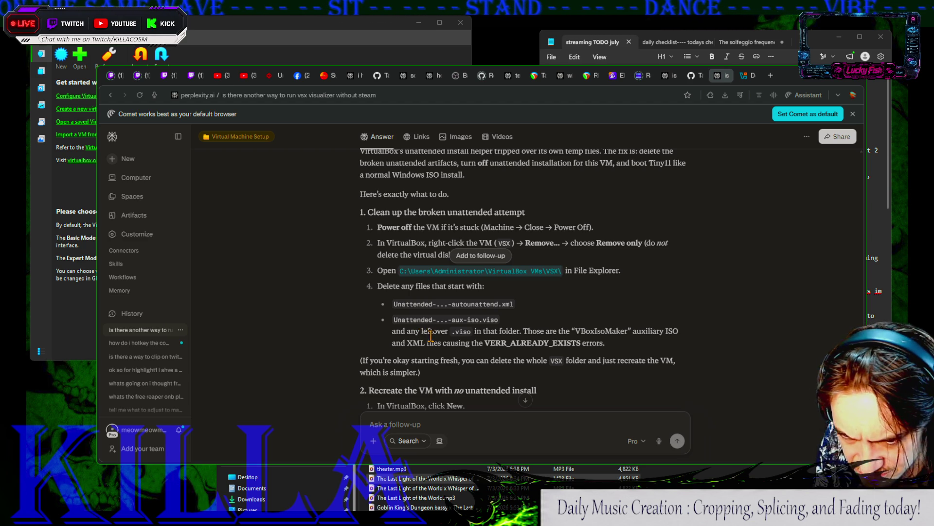
{"action": "scroll", "coordinate": [431, 336], "scroll_direction": "down", "scroll_amount": 3}
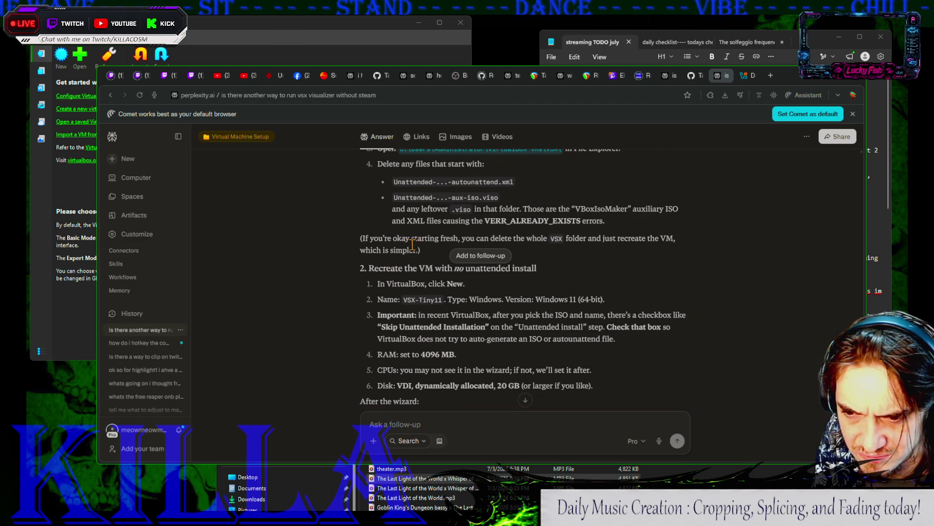
{"action": "left_click_drag", "start_coordinate": [790, 84], "coordinate": [793, 215]}
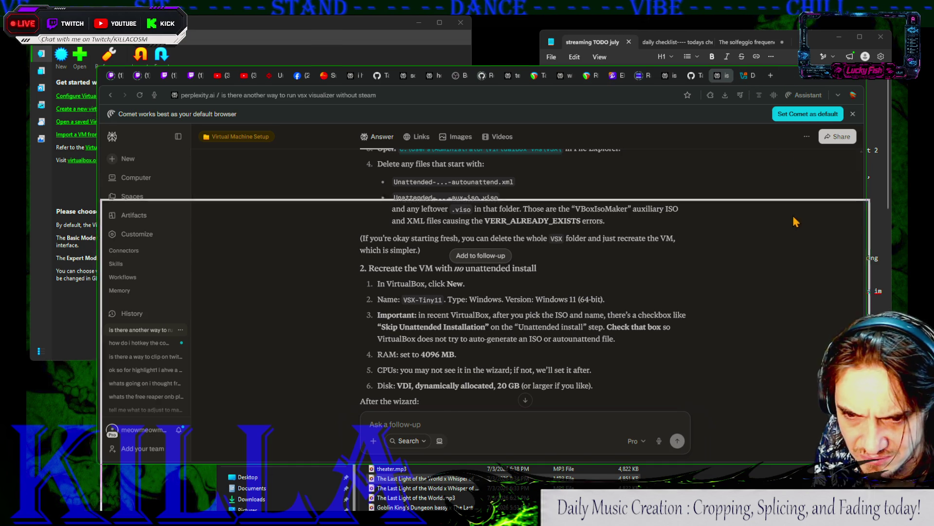
{"action": "left_click", "coordinate": [312, 144]}
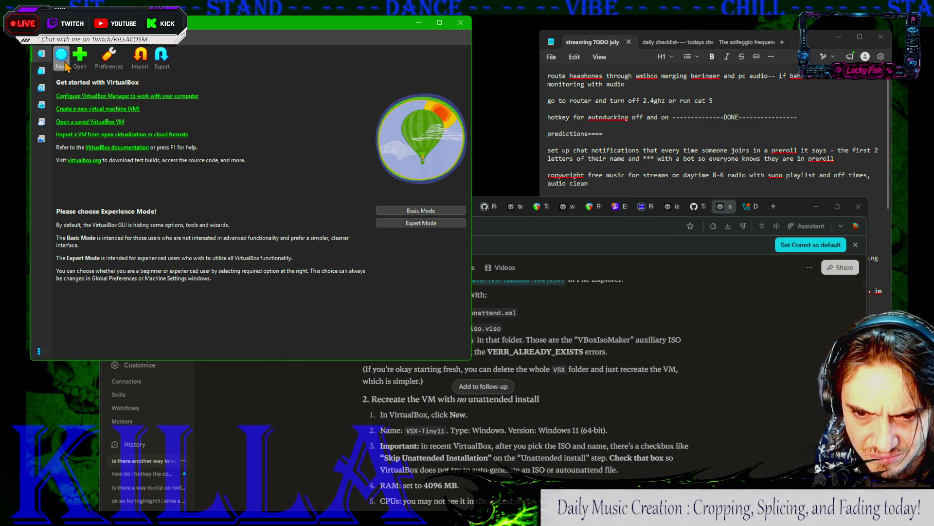
- Start a new virtual machine and paste VSX-Tiny11 from clipboard history as its name
{"action": "left_click", "coordinate": [61, 57]}
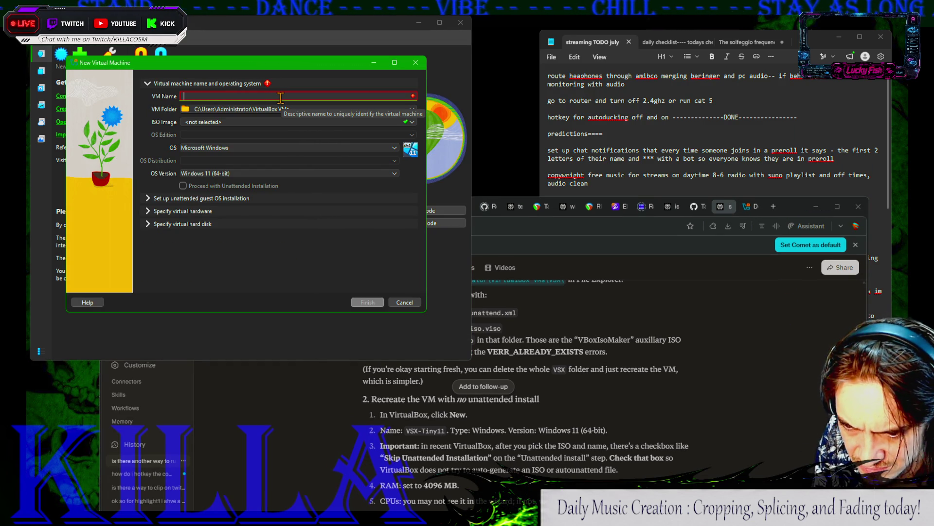
{"action": "key", "text": "super+v"}
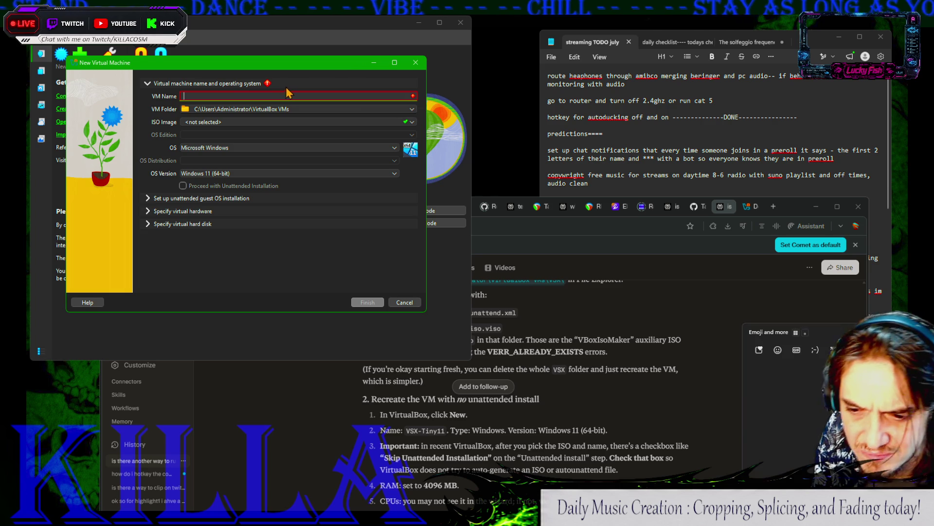
{"action": "scroll", "coordinate": [804, 427], "scroll_direction": "down", "scroll_amount": 3}
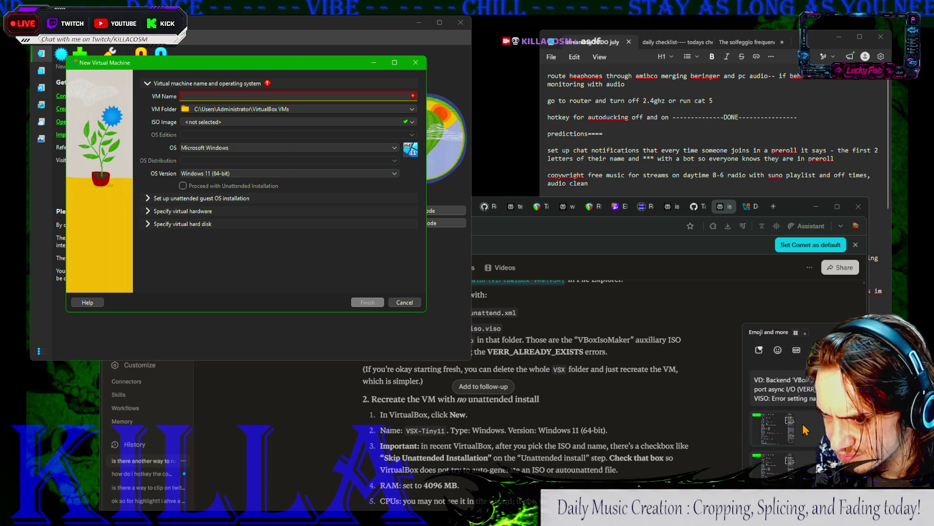
{"action": "left_click", "coordinate": [791, 410]}
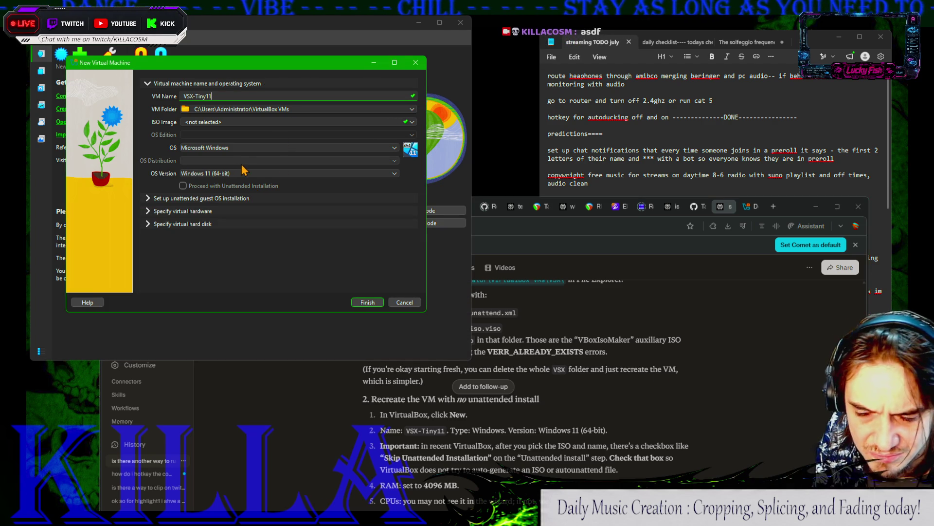
- Reread the Perplexity setup steps, then return to the New Virtual Machine wizard
{"action": "left_click", "coordinate": [508, 308]}
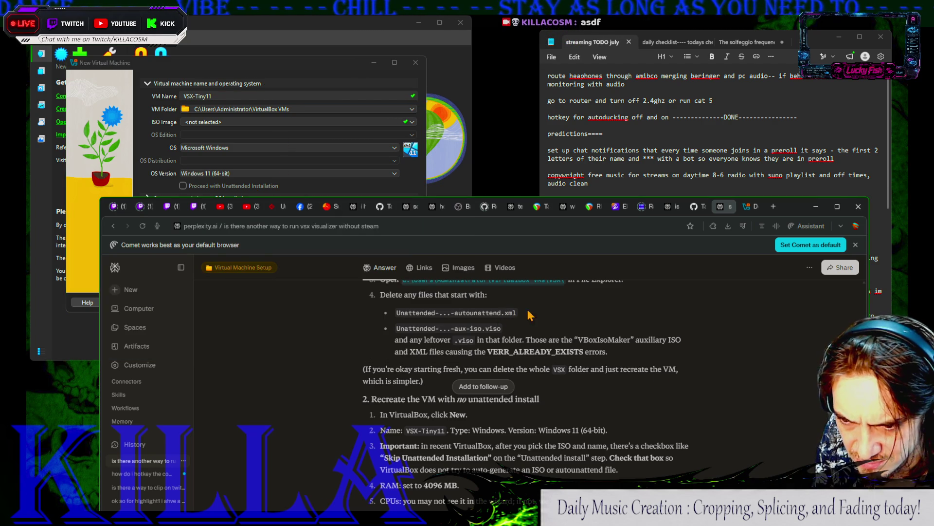
{"action": "scroll", "coordinate": [479, 330], "scroll_direction": "down", "scroll_amount": 2}
{"action": "scroll", "coordinate": [460, 331], "scroll_direction": "up", "scroll_amount": 1}
{"action": "scroll", "coordinate": [459, 331], "scroll_direction": "down", "scroll_amount": 3}
{"action": "scroll", "coordinate": [457, 336], "scroll_direction": "up", "scroll_amount": 4}
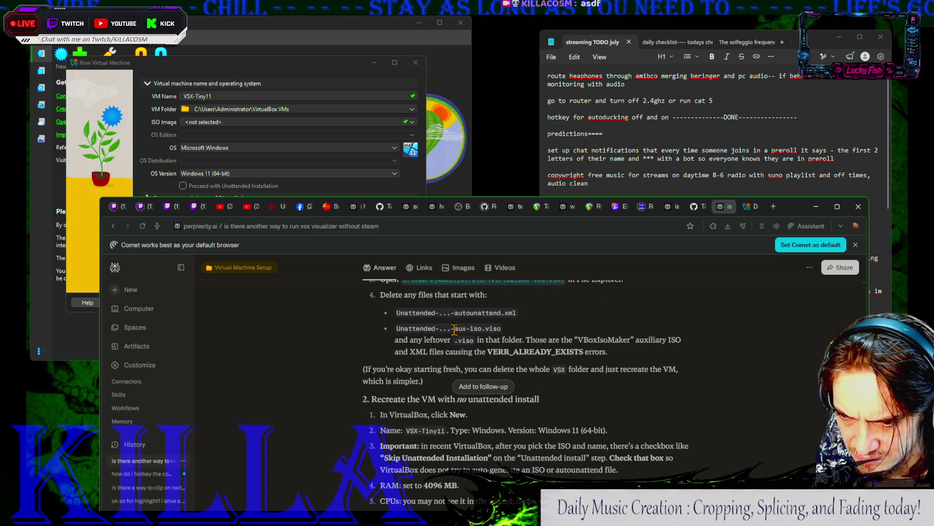
{"action": "scroll", "coordinate": [454, 330], "scroll_direction": "down", "scroll_amount": 1}
{"action": "scroll", "coordinate": [594, 353], "scroll_direction": "down", "scroll_amount": 1}
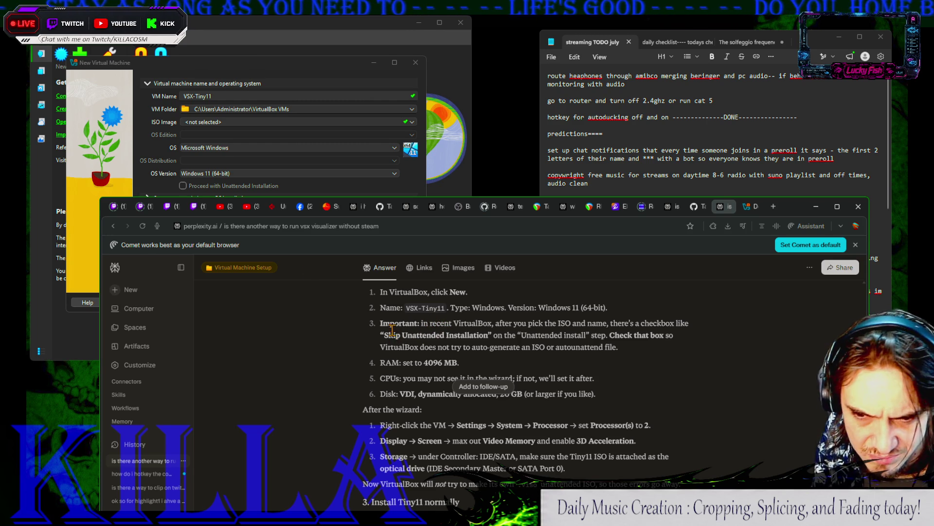
{"action": "left_click", "coordinate": [413, 122]}
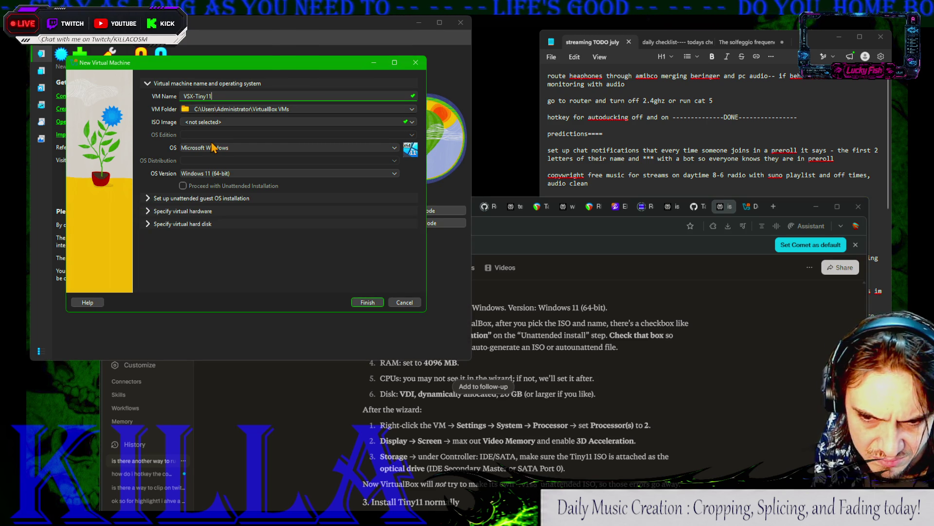
- Attach tiny11_25H2_jffeb9.iso as the install image and expand the unattended installation settings
{"action": "left_click", "coordinate": [413, 123]}
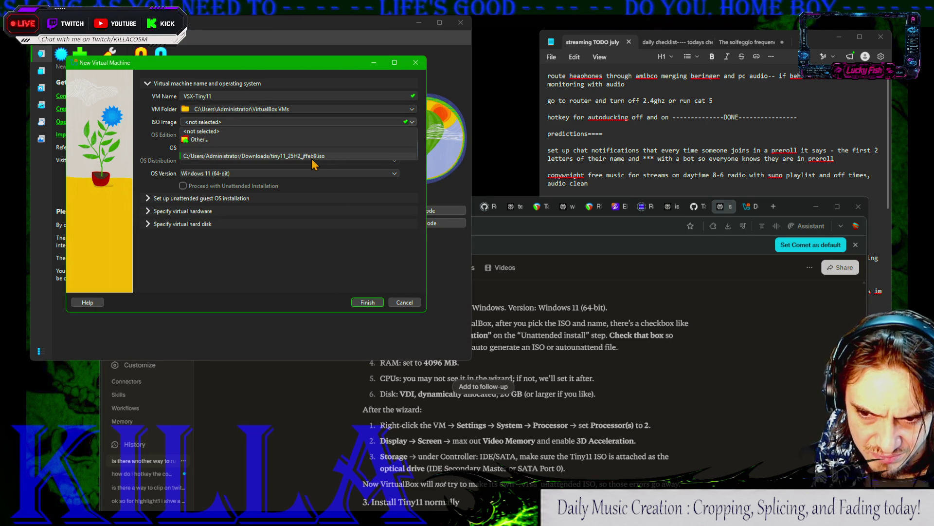
{"action": "left_click", "coordinate": [313, 157]}
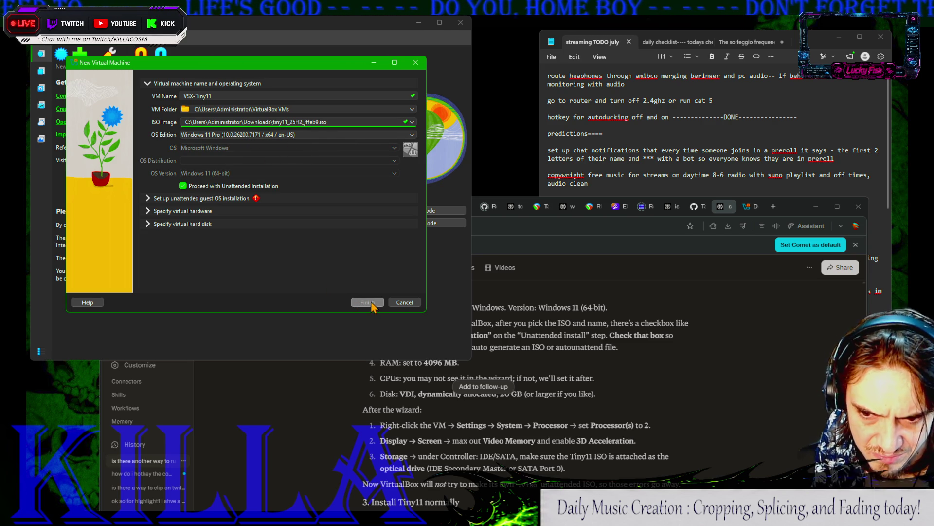
{"action": "left_click", "coordinate": [149, 200]}
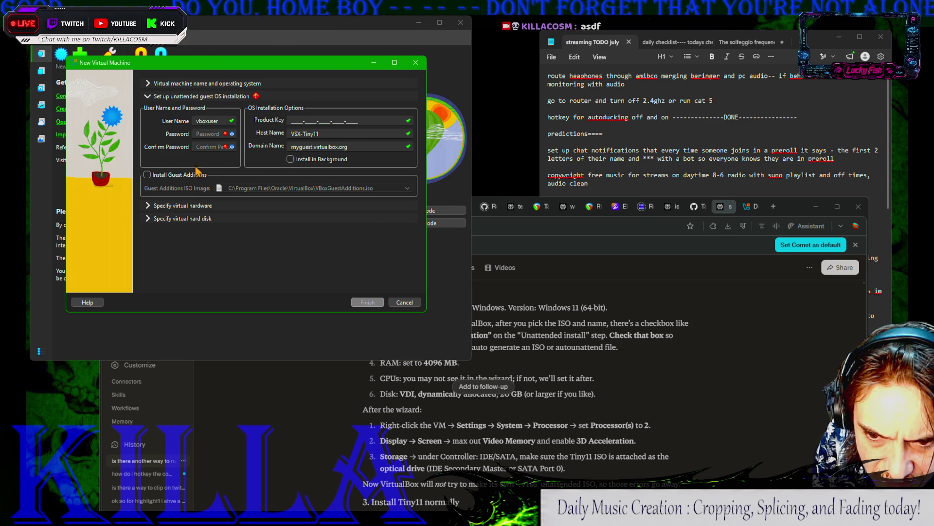
- Keep creating a new virtual hard disk and shrink it to 19.98 GB
{"action": "left_click", "coordinate": [151, 205]}
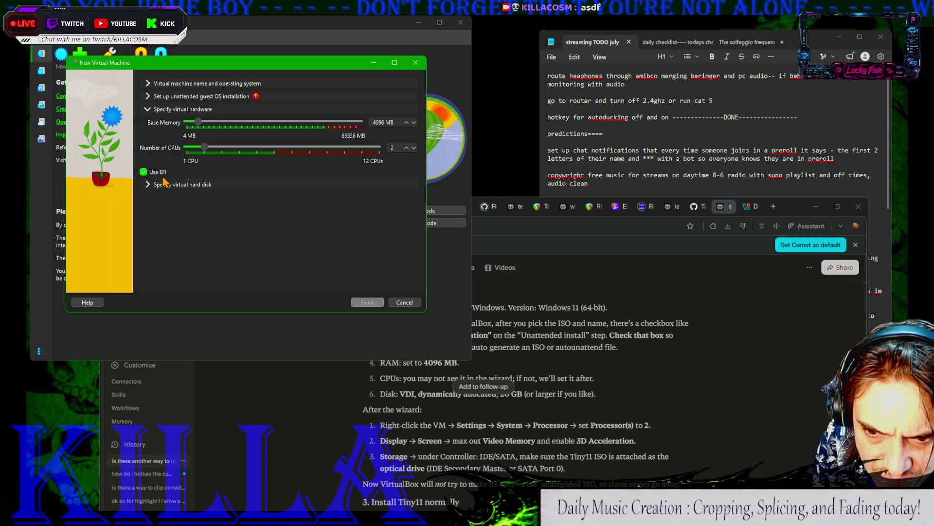
{"action": "left_click", "coordinate": [150, 189]}
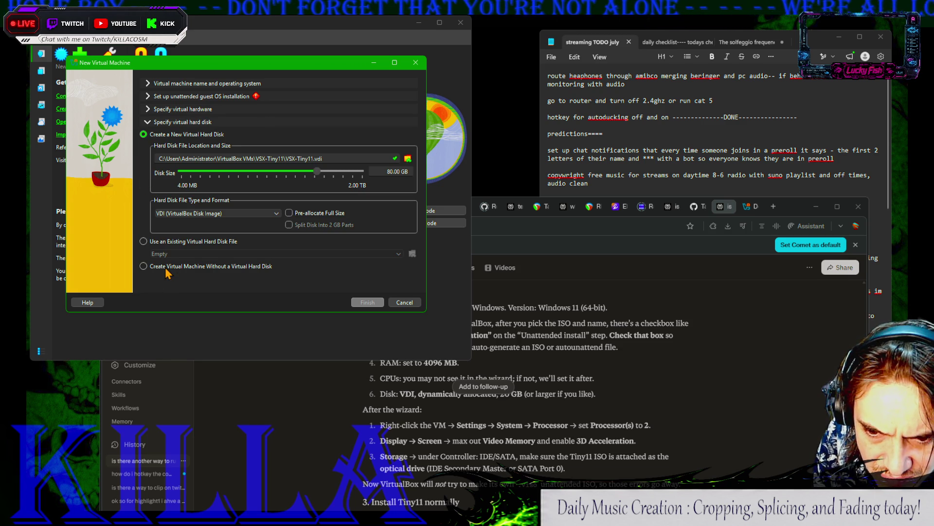
{"action": "left_click", "coordinate": [191, 245]}
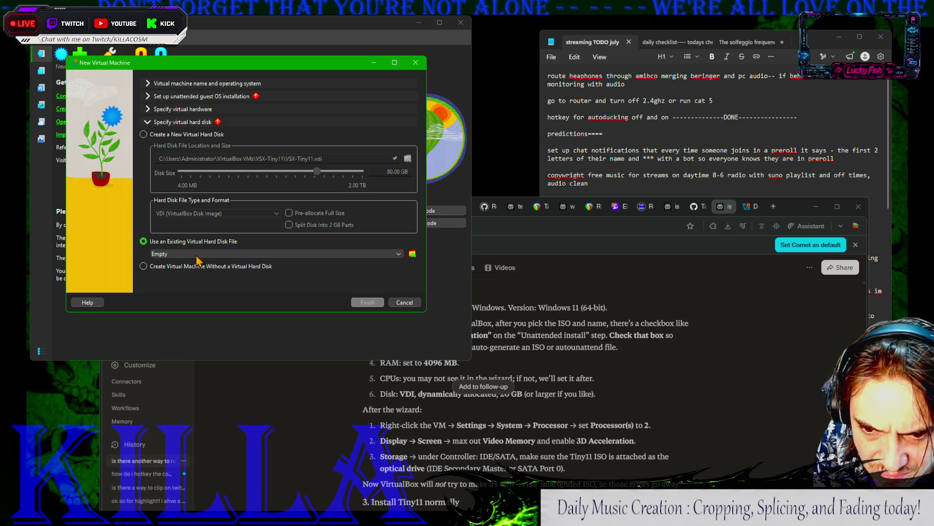
{"action": "left_click", "coordinate": [170, 135]}
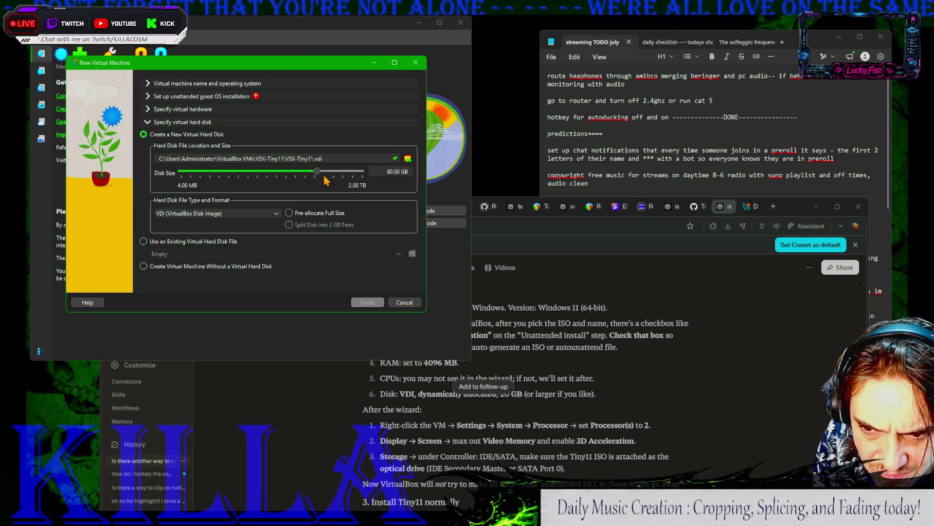
{"action": "mouse_move", "coordinate": [318, 175]}
{"action": "left_mouse_down"}
{"action": "mouse_move", "coordinate": [257, 170]}
{"action": "mouse_move", "coordinate": [312, 176]}
{"action": "mouse_move", "coordinate": [298, 181]}
{"action": "left_mouse_up"}
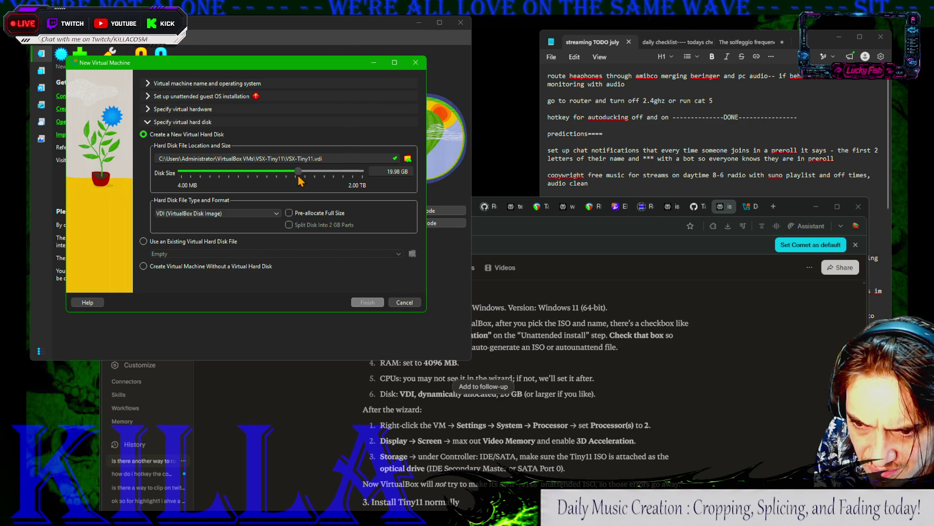
- Keep VDI as the disk file format and bring the browser guide forward
{"action": "left_click", "coordinate": [255, 214]}
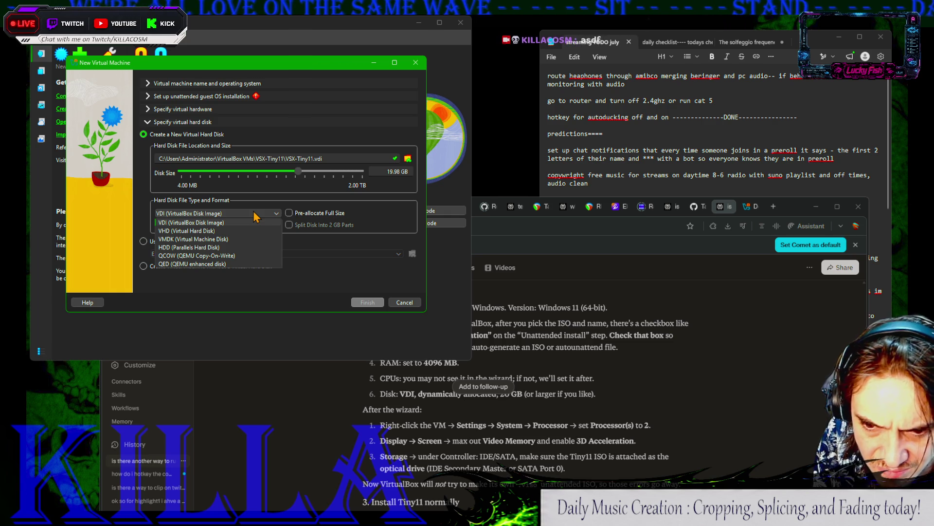
{"action": "left_click", "coordinate": [255, 216]}
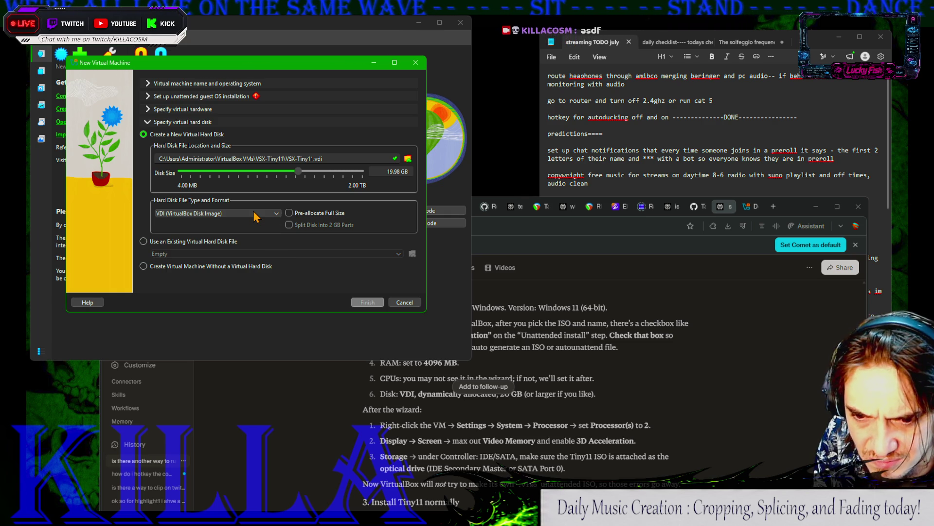
{"action": "left_click", "coordinate": [564, 321]}
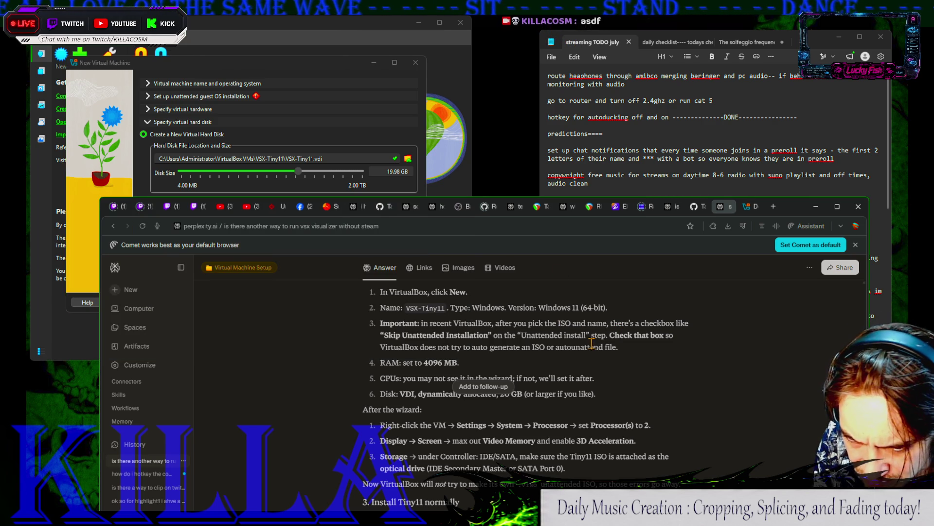
- Highlight the guide's 'Skip Unattended Installation' advice, then return to the New Virtual Machine dialog
{"action": "scroll", "coordinate": [592, 344], "scroll_direction": "down", "scroll_amount": 3}
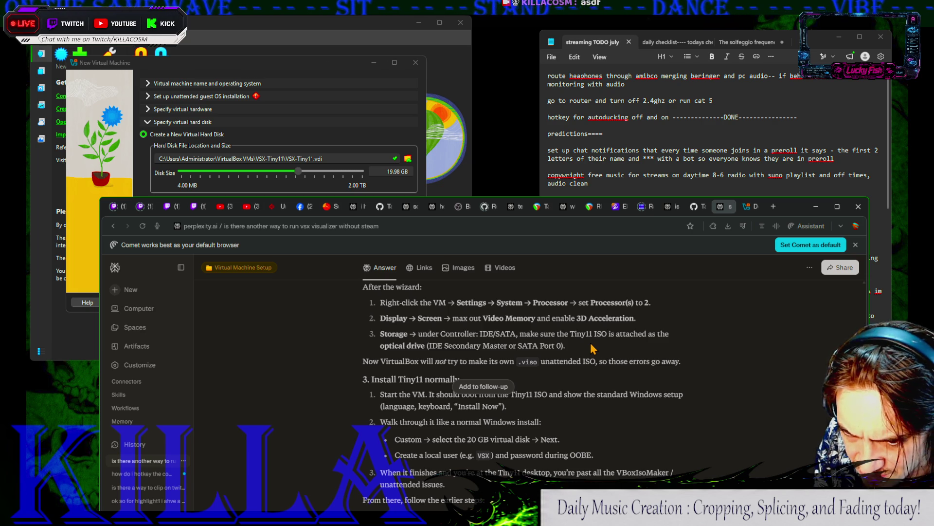
{"action": "scroll", "coordinate": [593, 347], "scroll_direction": "down", "scroll_amount": 3}
{"action": "scroll", "coordinate": [593, 347], "scroll_direction": "up", "scroll_amount": 3}
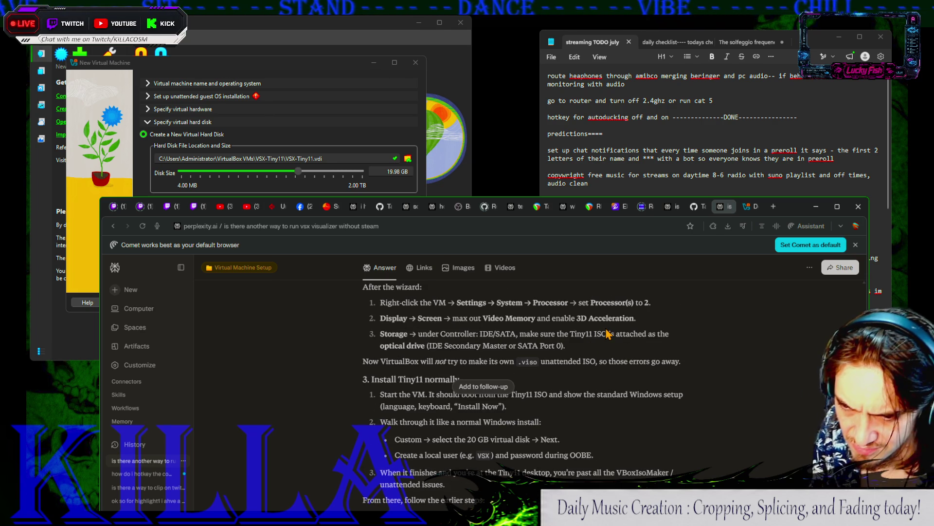
{"action": "scroll", "coordinate": [493, 335], "scroll_direction": "up", "scroll_amount": 3}
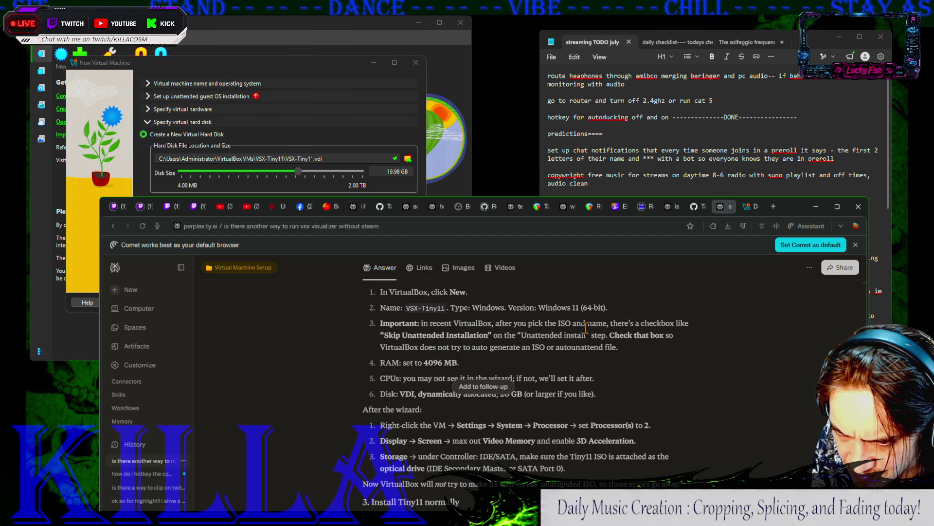
{"action": "mouse_move", "coordinate": [496, 334]}
{"action": "left_mouse_down"}
{"action": "mouse_move", "coordinate": [635, 335]}
{"action": "mouse_move", "coordinate": [403, 334]}
{"action": "mouse_move", "coordinate": [463, 348]}
{"action": "mouse_move", "coordinate": [624, 351]}
{"action": "mouse_move", "coordinate": [582, 348]}
{"action": "left_mouse_up"}
{"action": "left_click", "coordinate": [423, 336]}
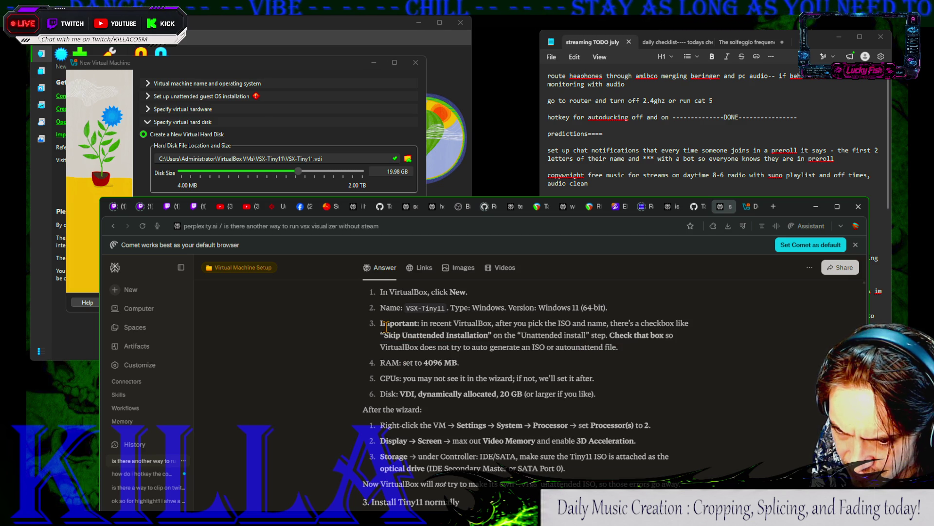
{"action": "left_click_drag", "start_coordinate": [388, 336], "coordinate": [577, 335]}
{"action": "left_click", "coordinate": [214, 112]}
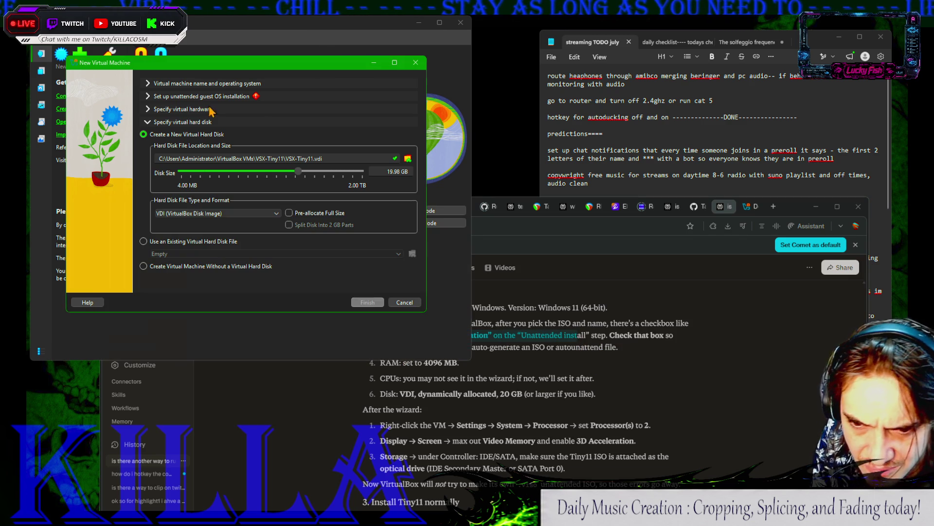
- Uncheck Proceed with Unattended Installation, keeping Microsoft Windows and Windows 11 (64-bit)
{"action": "left_click", "coordinate": [147, 100]}
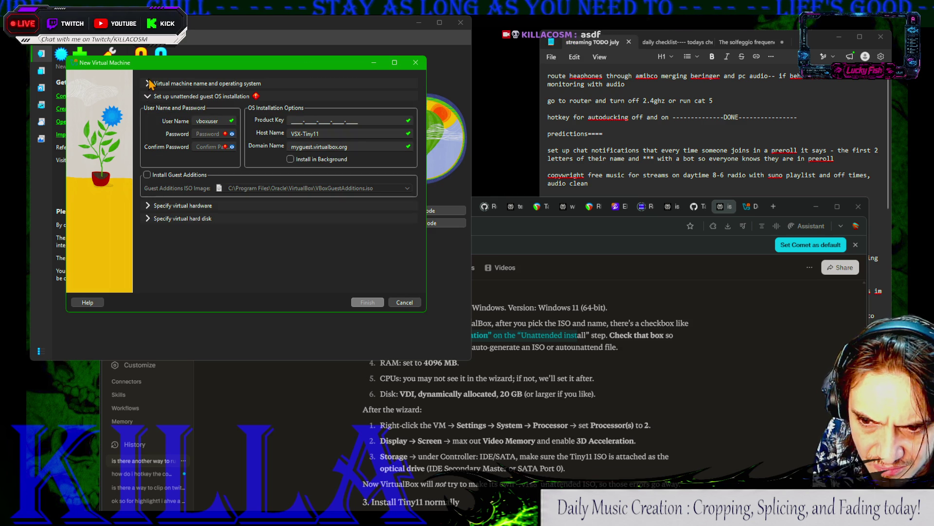
{"action": "left_click", "coordinate": [148, 84]}
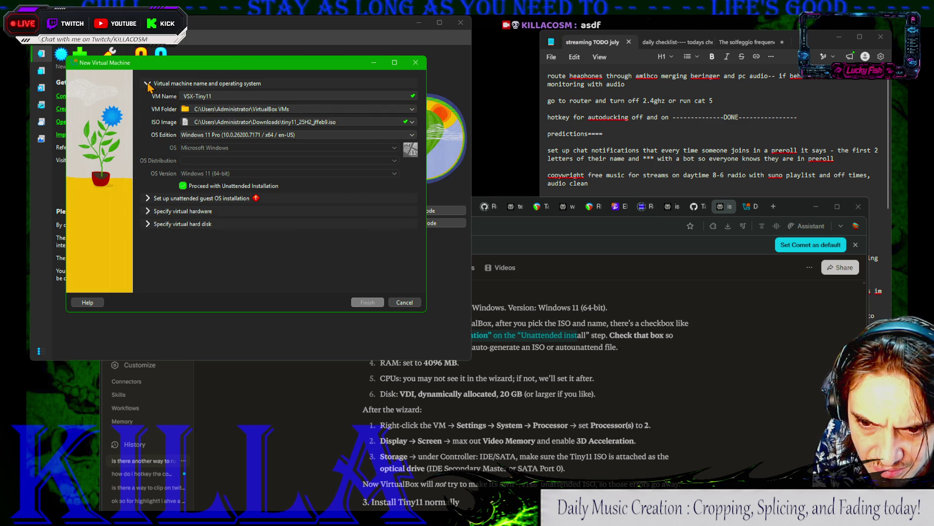
{"action": "left_click", "coordinate": [183, 186]}
{"action": "left_click", "coordinate": [239, 175]}
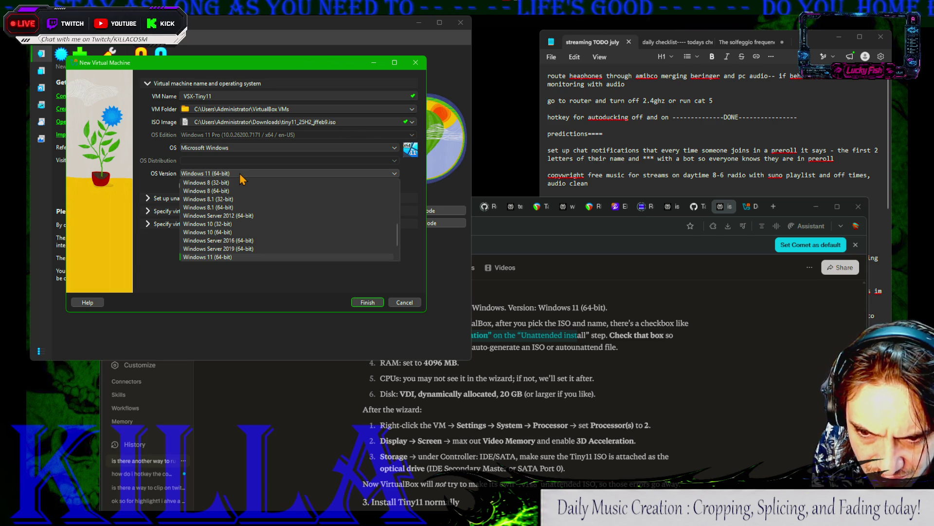
{"action": "left_click", "coordinate": [243, 224]}
{"action": "left_click", "coordinate": [248, 148]}
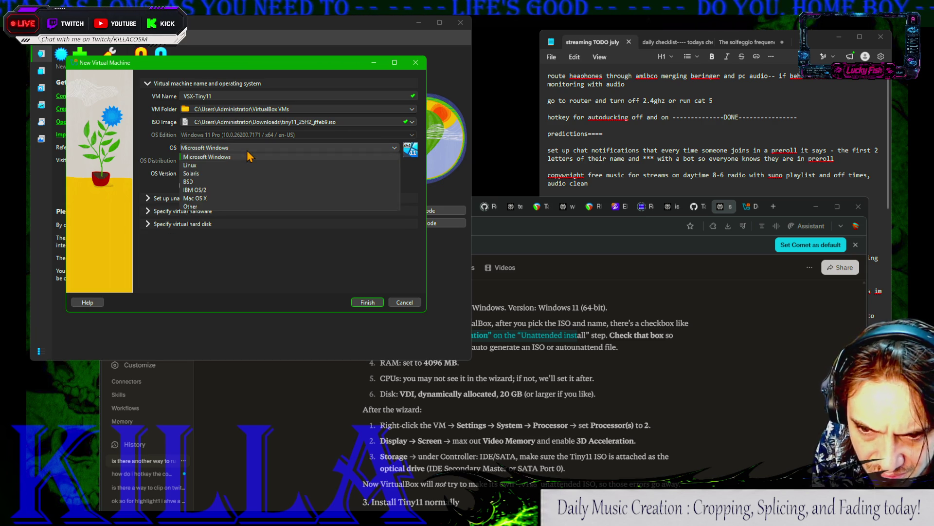
{"action": "left_click", "coordinate": [248, 156]}
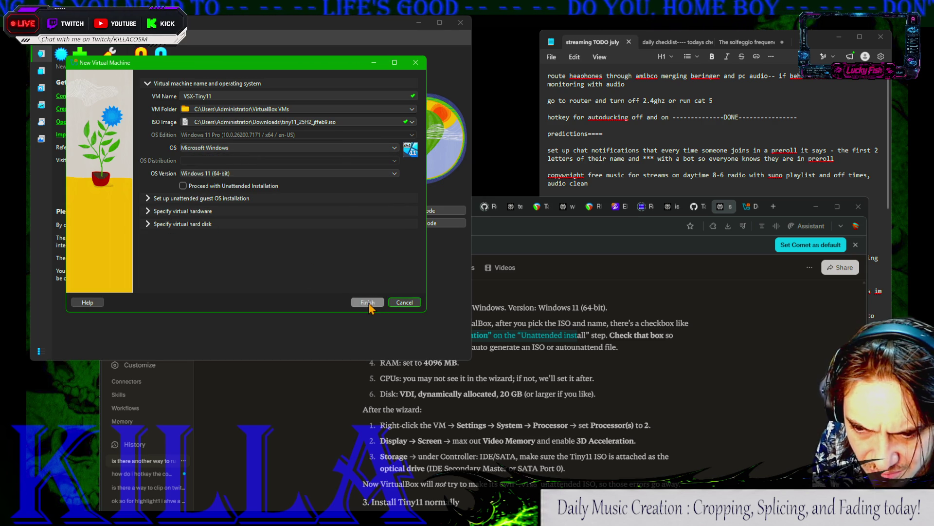
- Review the unattended, memory/CPU, hard disk, name and Tiny11 ISO settings
{"action": "left_click", "coordinate": [179, 199]}
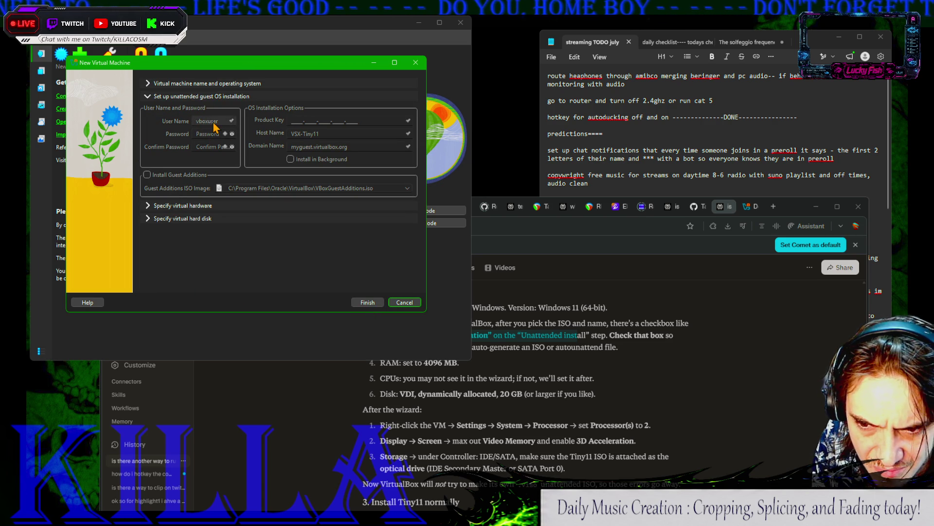
{"action": "left_click", "coordinate": [167, 206]}
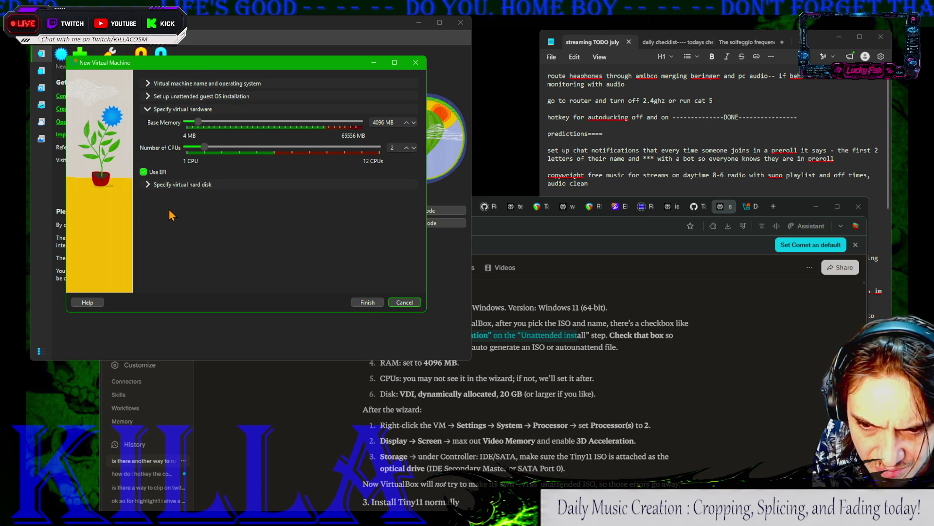
{"action": "left_click", "coordinate": [192, 185]}
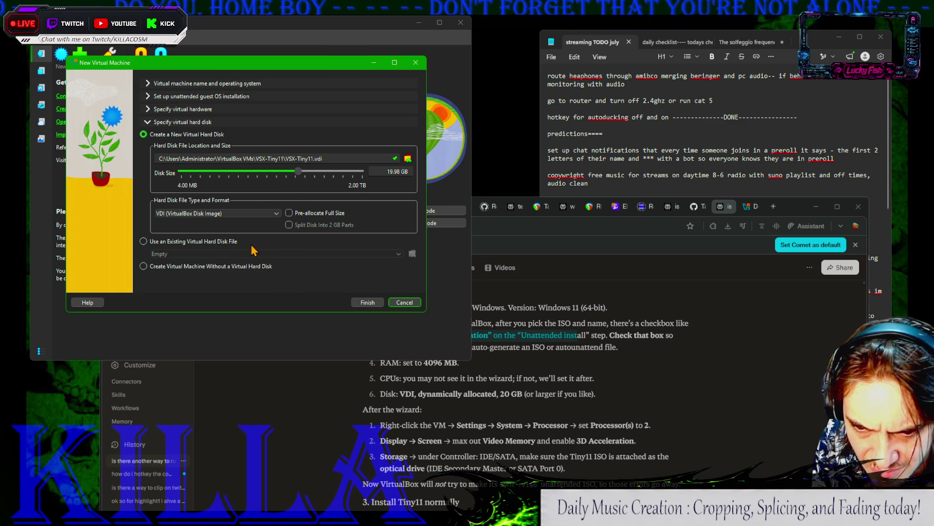
{"action": "left_click", "coordinate": [165, 85]}
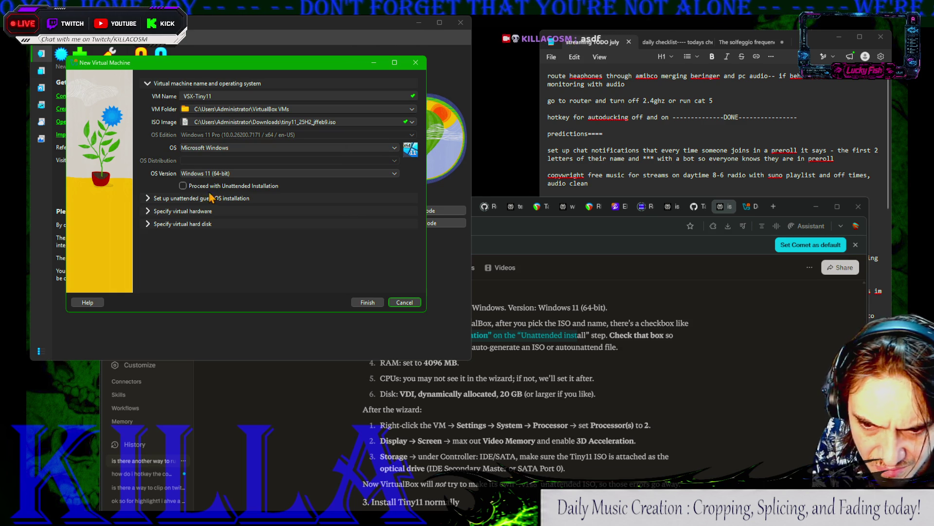
{"action": "left_click", "coordinate": [218, 122]}
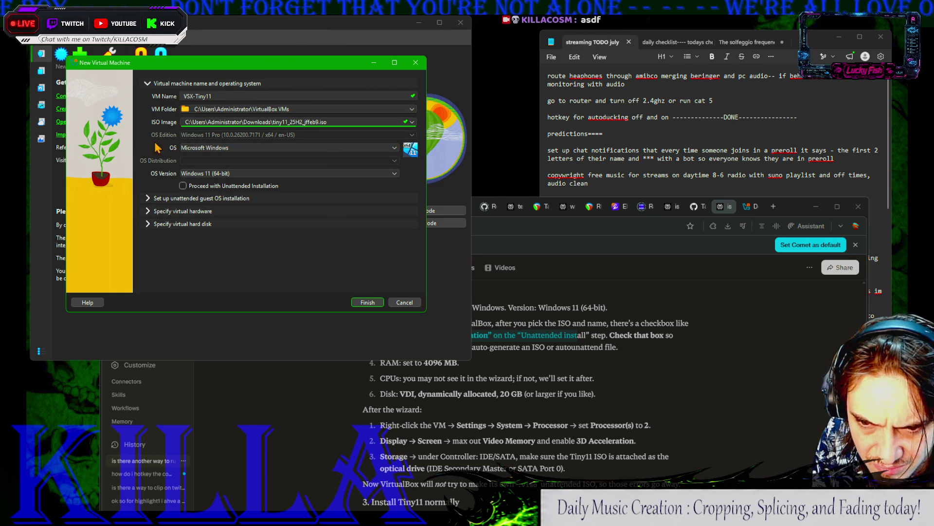
{"action": "left_click", "coordinate": [161, 200]}
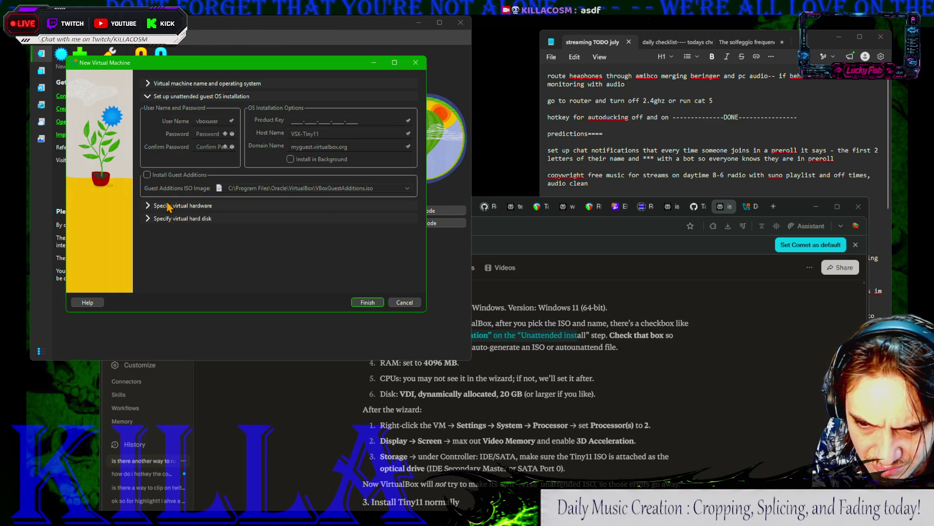
{"action": "left_click", "coordinate": [169, 206]}
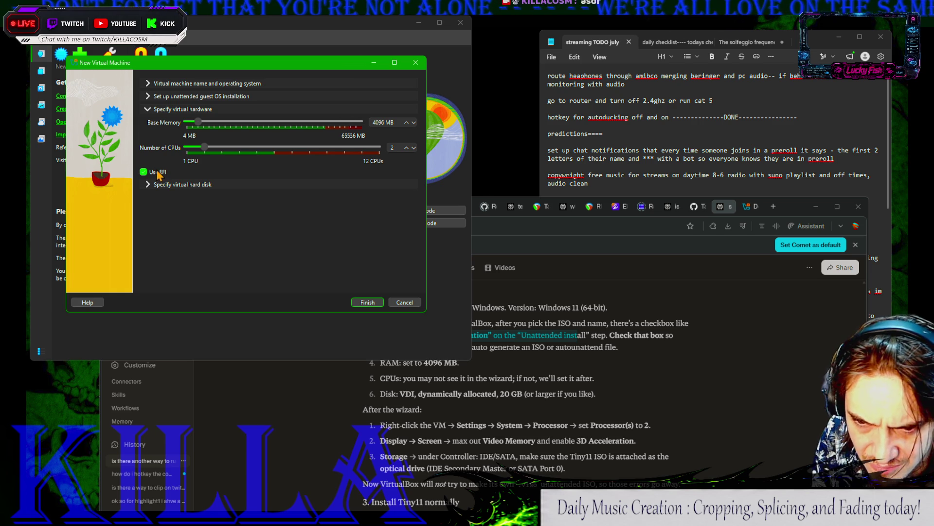
{"action": "left_click", "coordinate": [164, 187]}
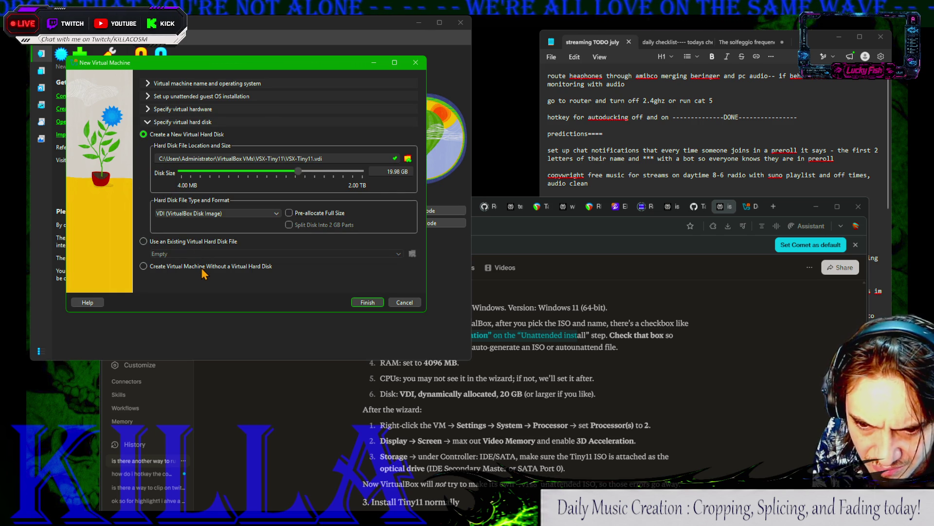
- Check the browser guide and confirm VDI as the disk file format
{"action": "left_click", "coordinate": [581, 270]}
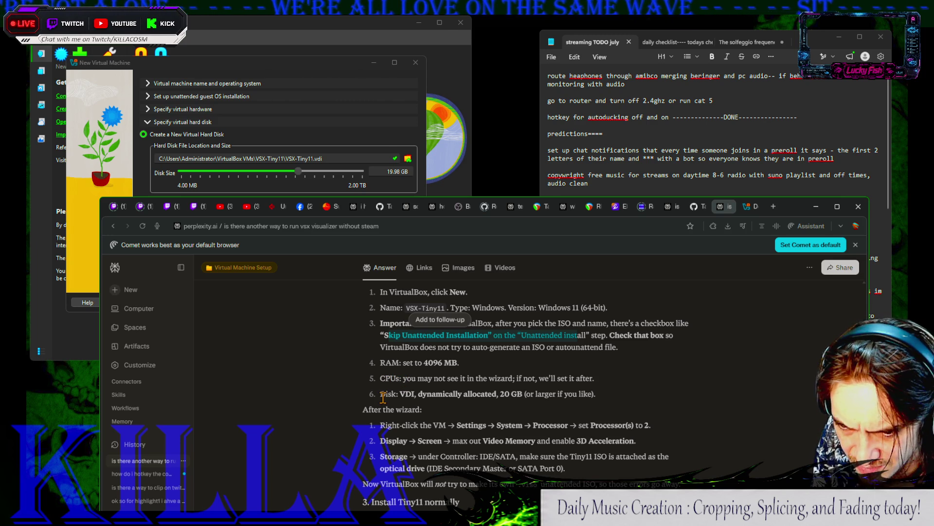
{"action": "left_click", "coordinate": [301, 191]}
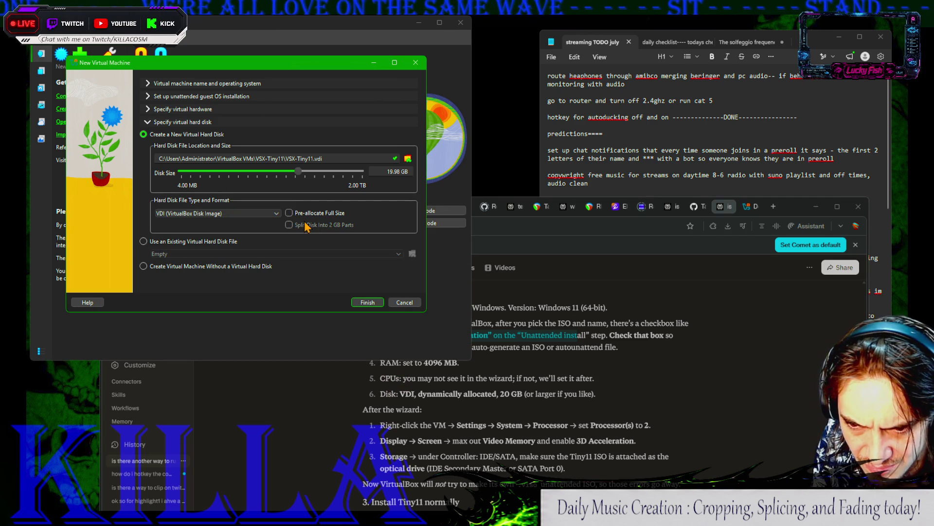
{"action": "left_click", "coordinate": [276, 214]}
{"action": "left_click", "coordinate": [276, 216]}
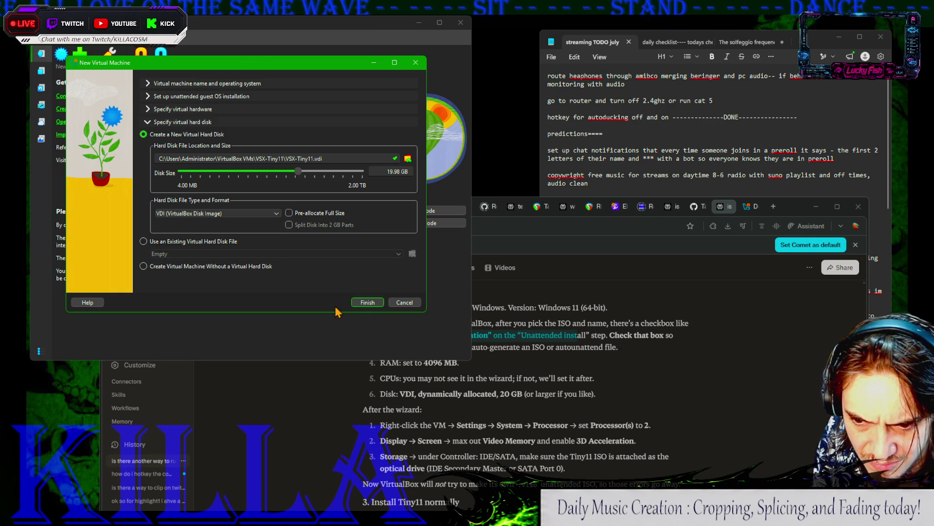
{"action": "key", "text": "Tab"}
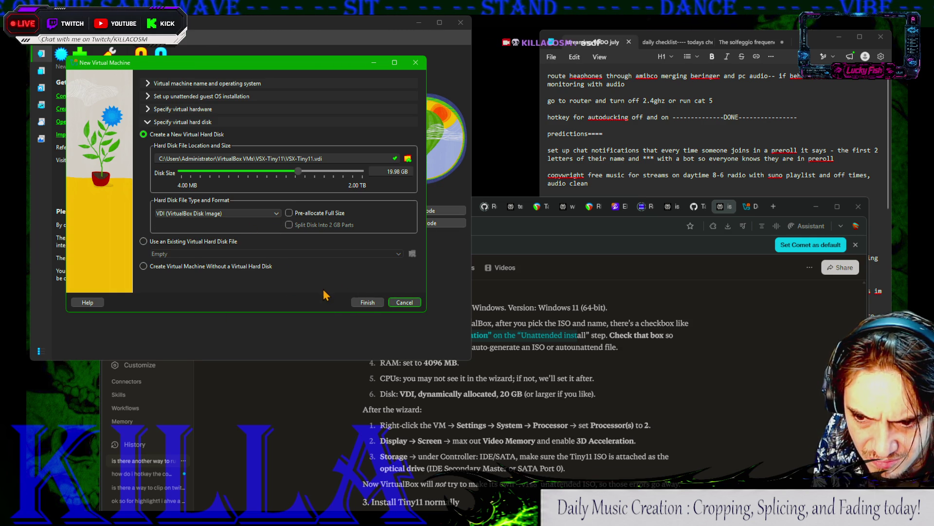
{"action": "left_click", "coordinate": [464, 397]}
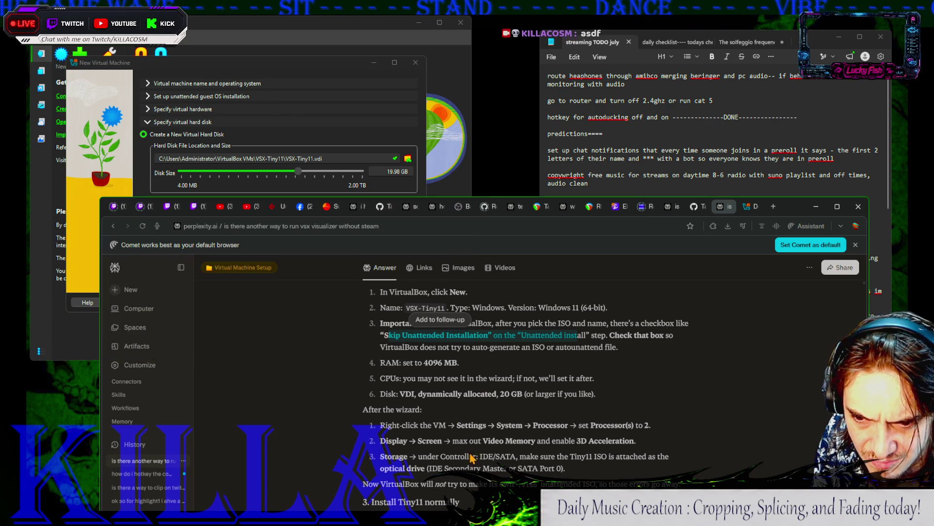
- Show the computer's drives under This PC in Explorer, then move that window aside
{"action": "mouse_move", "coordinate": [98, 506]}
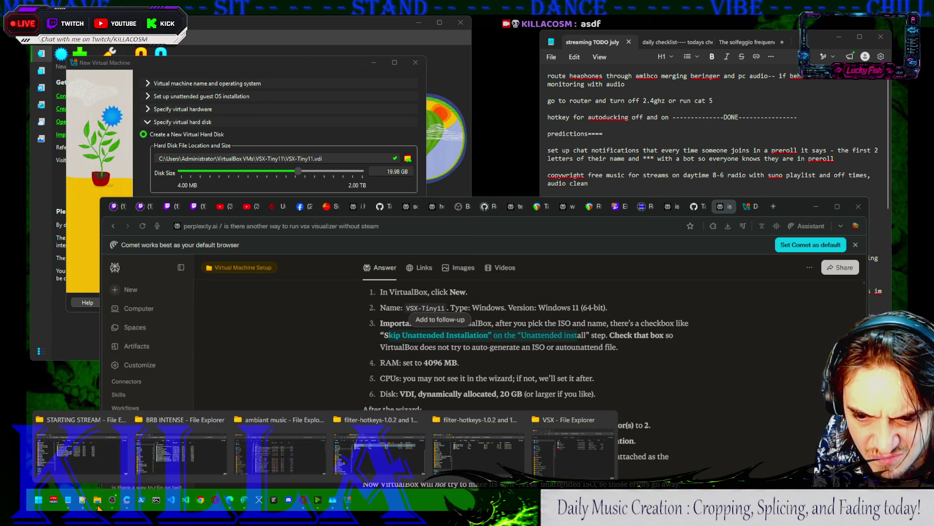
{"action": "left_click", "coordinate": [77, 465]}
{"action": "scroll", "coordinate": [146, 316], "scroll_direction": "down", "scroll_amount": 10}
{"action": "left_click", "coordinate": [148, 383]}
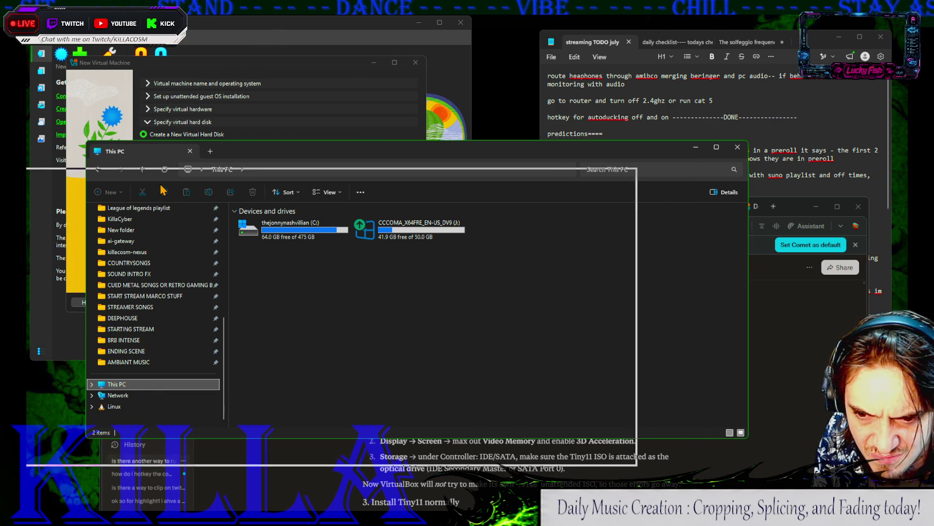
{"action": "left_click_drag", "start_coordinate": [163, 190], "coordinate": [163, 190]}
{"action": "left_click_drag", "start_coordinate": [344, 169], "coordinate": [343, 136]}
{"action": "mouse_move", "coordinate": [233, 172]}
{"action": "left_mouse_down"}
{"action": "mouse_move", "coordinate": [193, 244]}
{"action": "mouse_move", "coordinate": [81, 188]}
{"action": "left_mouse_up"}
{"action": "left_click_drag", "start_coordinate": [388, 334], "coordinate": [578, 335]}
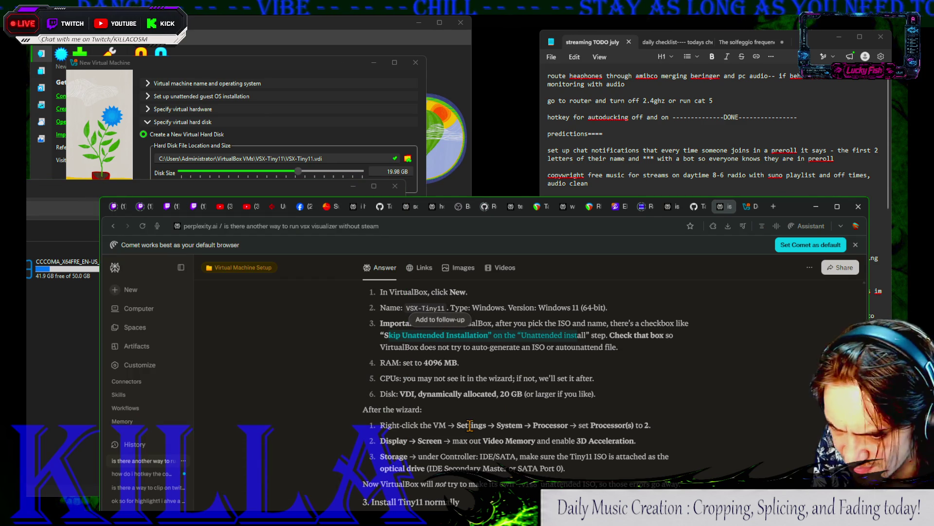
- Select the guide's storage step about attaching the ISO, then return to the wizard
{"action": "scroll", "coordinate": [471, 443], "scroll_direction": "down", "scroll_amount": 2}
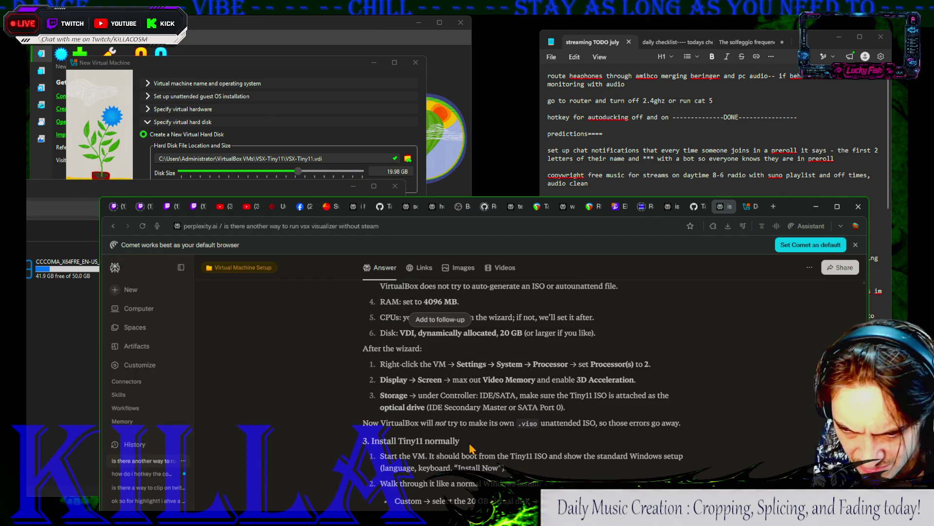
{"action": "scroll", "coordinate": [471, 448], "scroll_direction": "down", "scroll_amount": 2}
{"action": "mouse_move", "coordinate": [392, 334]}
{"action": "left_mouse_down"}
{"action": "mouse_move", "coordinate": [539, 334]}
{"action": "mouse_move", "coordinate": [553, 345]}
{"action": "left_mouse_up"}
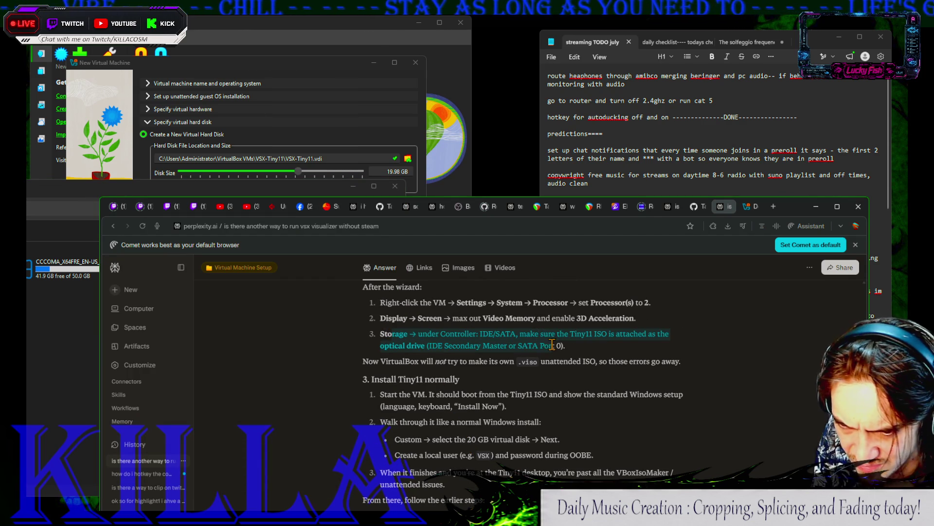
{"action": "left_click", "coordinate": [388, 136]}
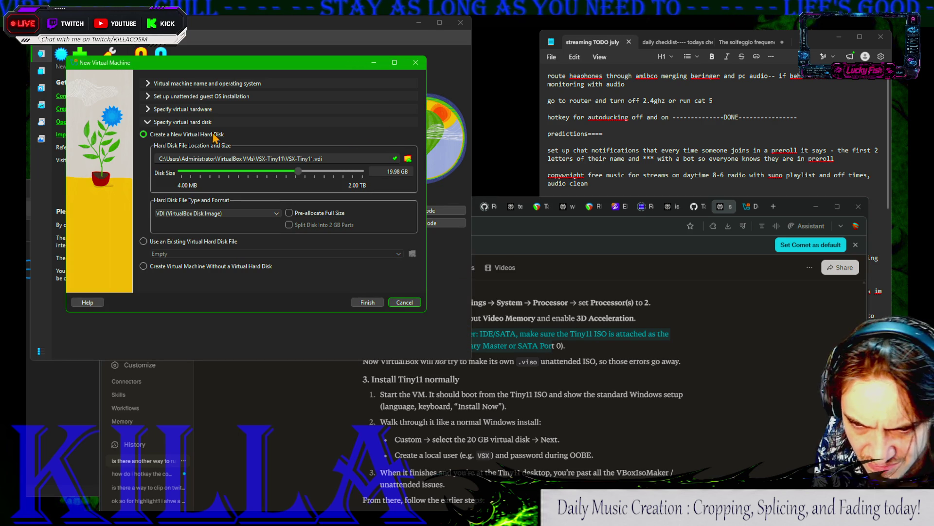
- Expand the hardware, unattended and name/OS sections, confirming Windows 11 (64-bit) as OS version
{"action": "key", "text": "Tab"}
{"action": "left_click", "coordinate": [147, 111]}
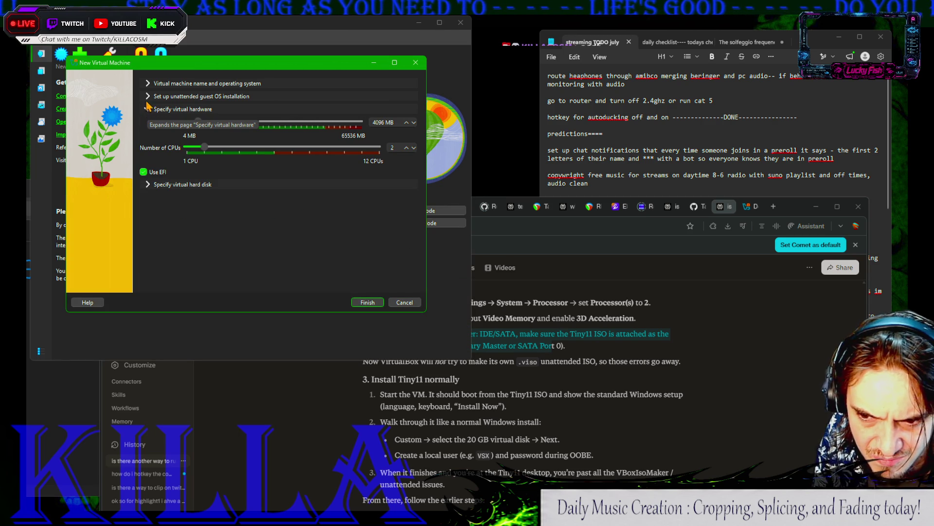
{"action": "left_click", "coordinate": [151, 97]}
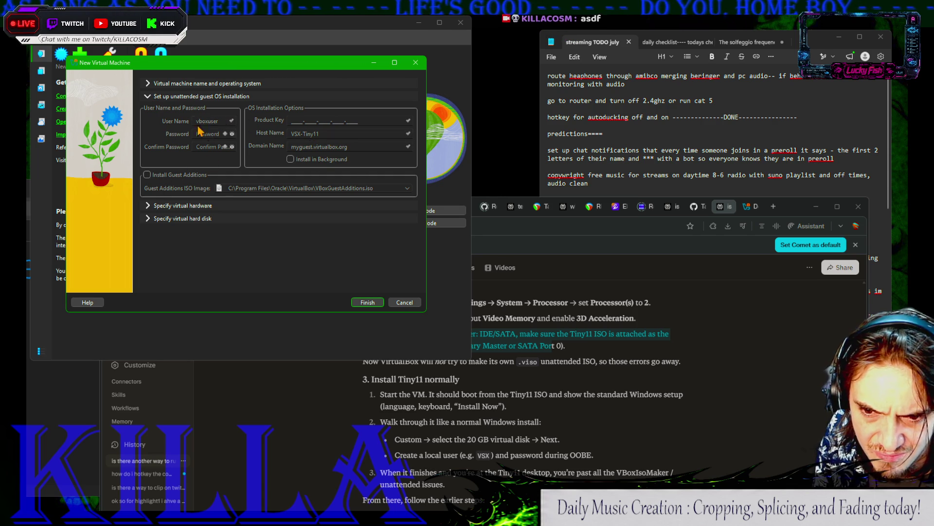
{"action": "left_click", "coordinate": [178, 86]}
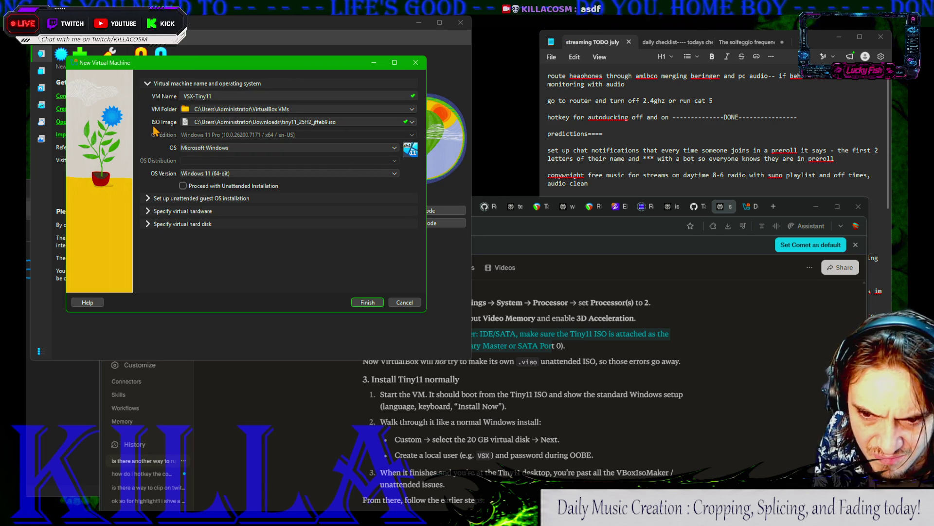
{"action": "left_click", "coordinate": [211, 174]}
{"action": "left_click", "coordinate": [211, 174]}
{"action": "left_click", "coordinate": [211, 174]}
{"action": "left_click", "coordinate": [212, 174]}
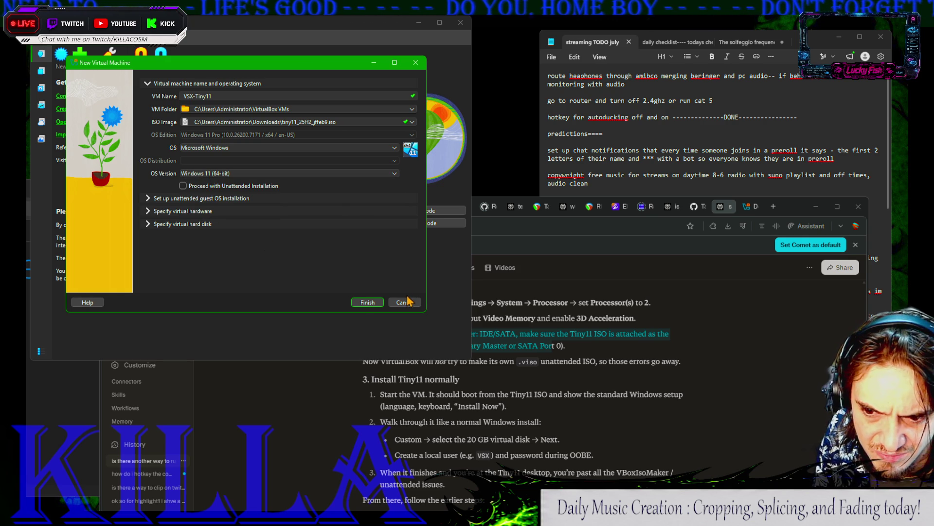
- Move the browser guide higher on screen and bring the wizard back in front
{"action": "left_click", "coordinate": [470, 394]}
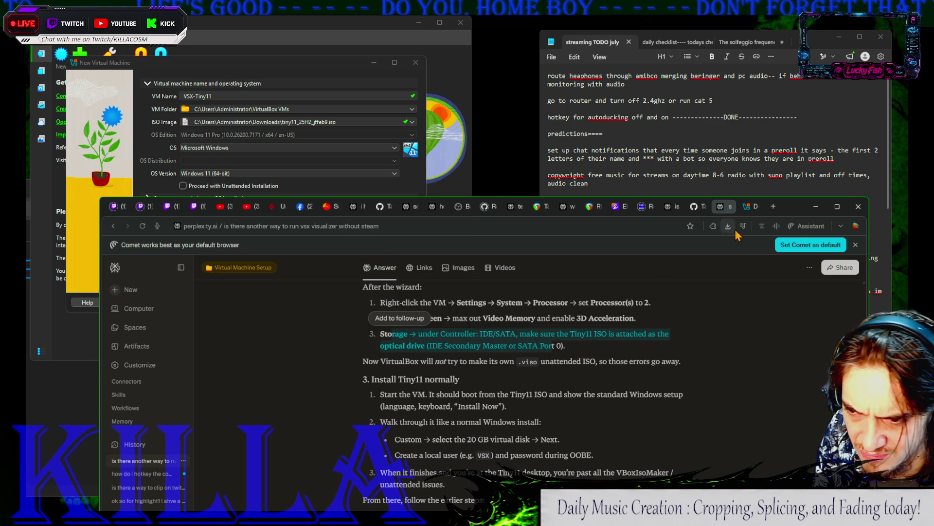
{"action": "left_click_drag", "start_coordinate": [788, 216], "coordinate": [784, 88]}
{"action": "left_click", "coordinate": [361, 34]}
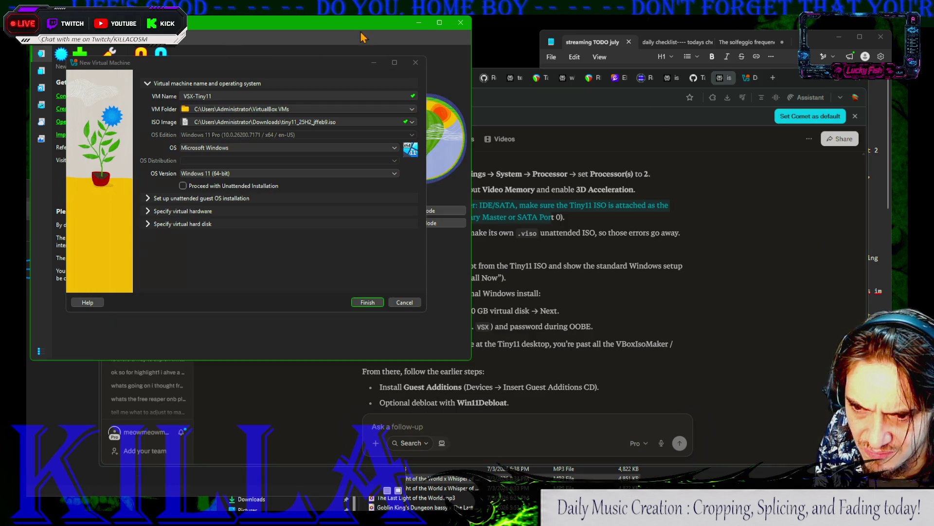
- Keep the VirtualBox VMs folder, reselect the tiny11 ISO, and rename the VM to VSX-Tiny111
{"action": "left_click", "coordinate": [412, 110]}
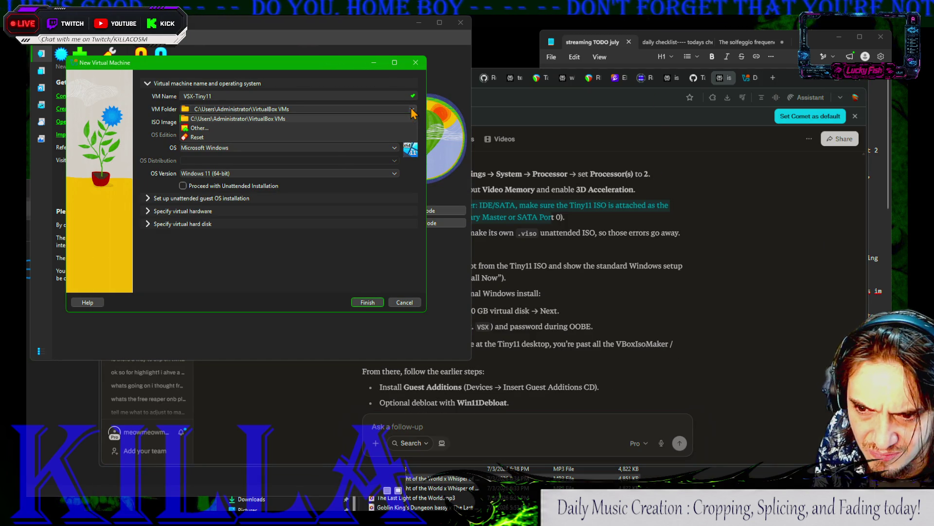
{"action": "left_click", "coordinate": [257, 119]}
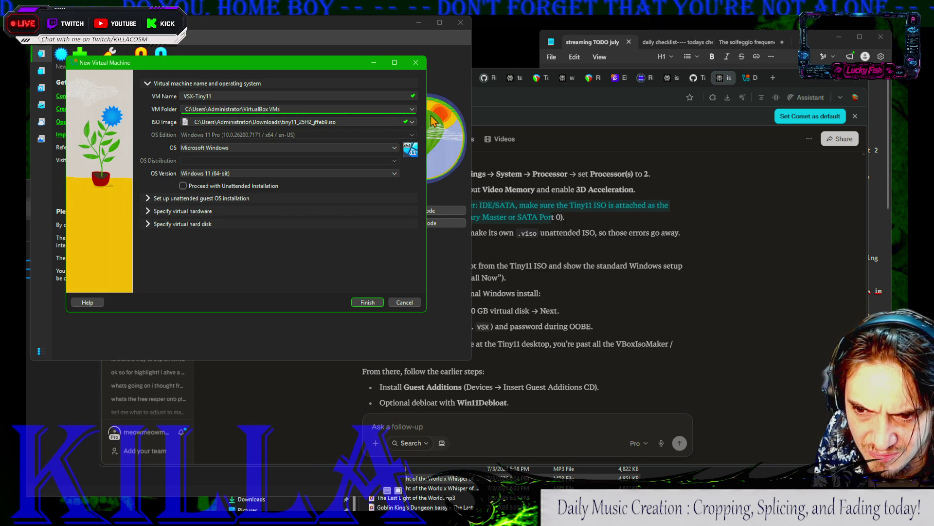
{"action": "left_click", "coordinate": [412, 121]}
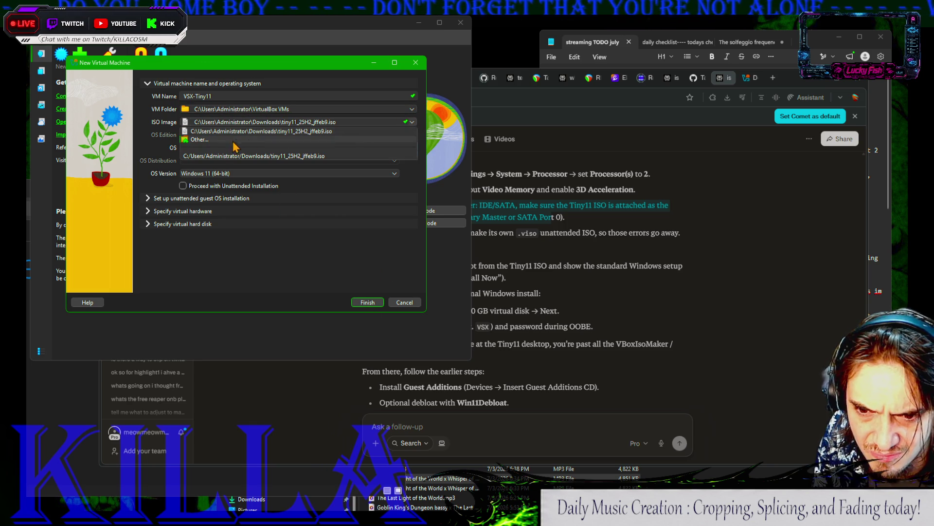
{"action": "left_click", "coordinate": [249, 157]}
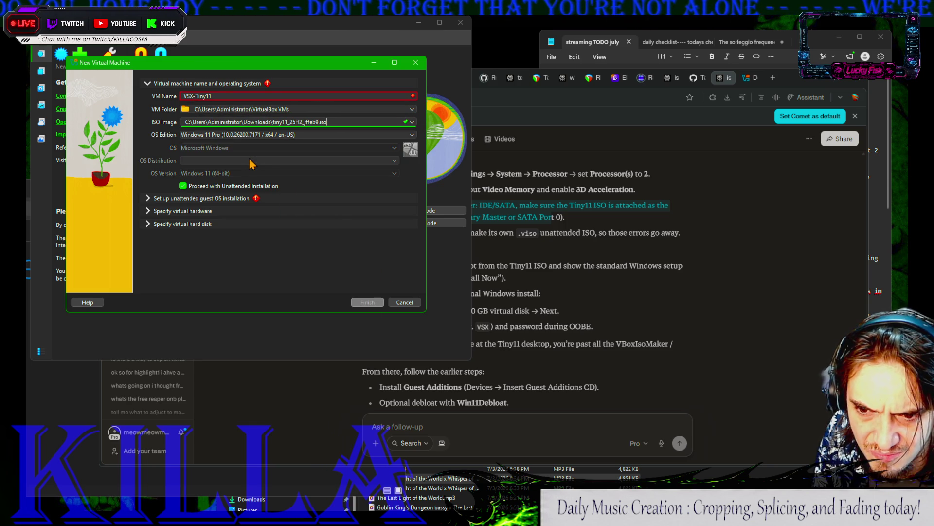
{"action": "left_click", "coordinate": [293, 96]}
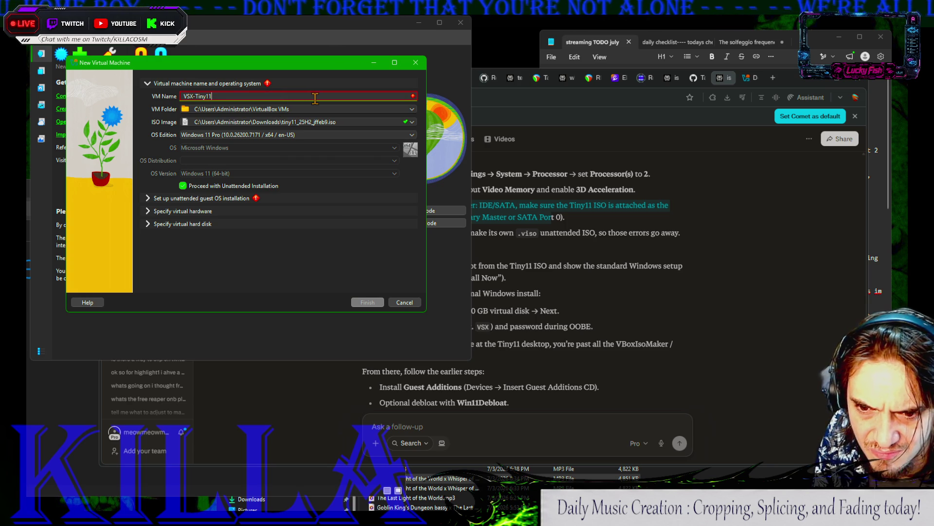
{"action": "key", "text": "BackSpace"}
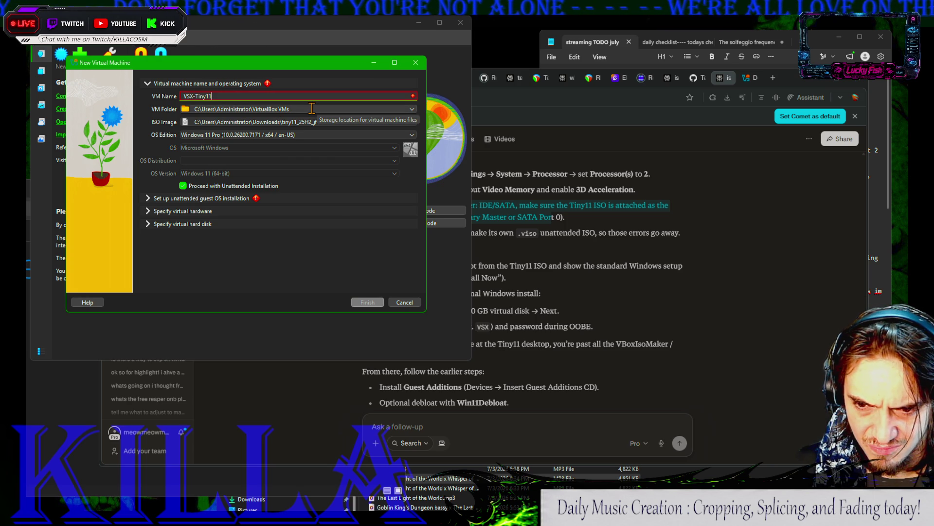
{"action": "type", "text": "1"}
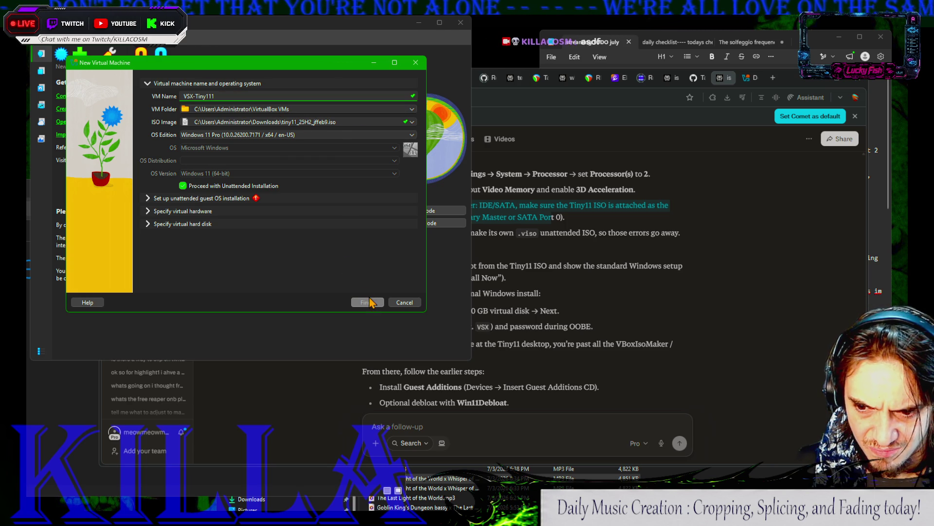
- Keep Windows 11 Pro edition, turn off unattended installation, and finish creating the VM
{"action": "left_click", "coordinate": [262, 122]}
{"action": "left_click", "coordinate": [265, 136]}
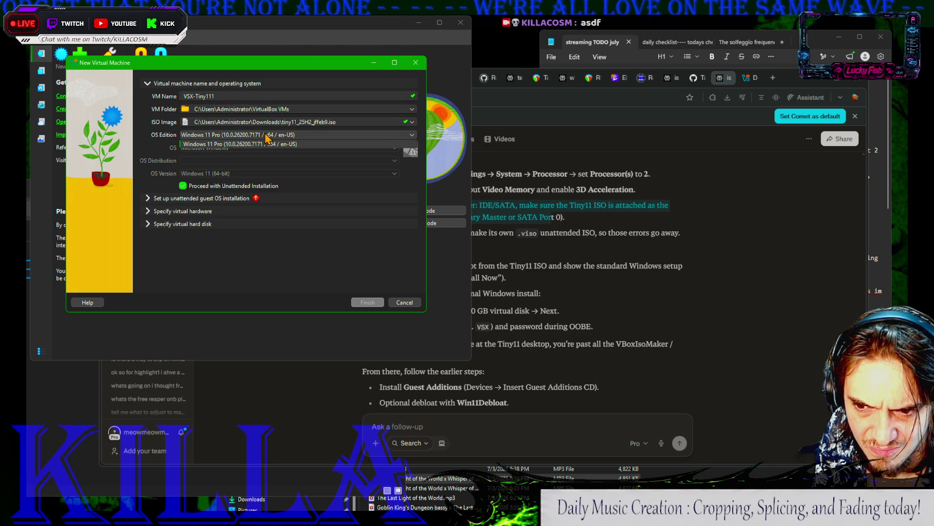
{"action": "left_click", "coordinate": [256, 136]}
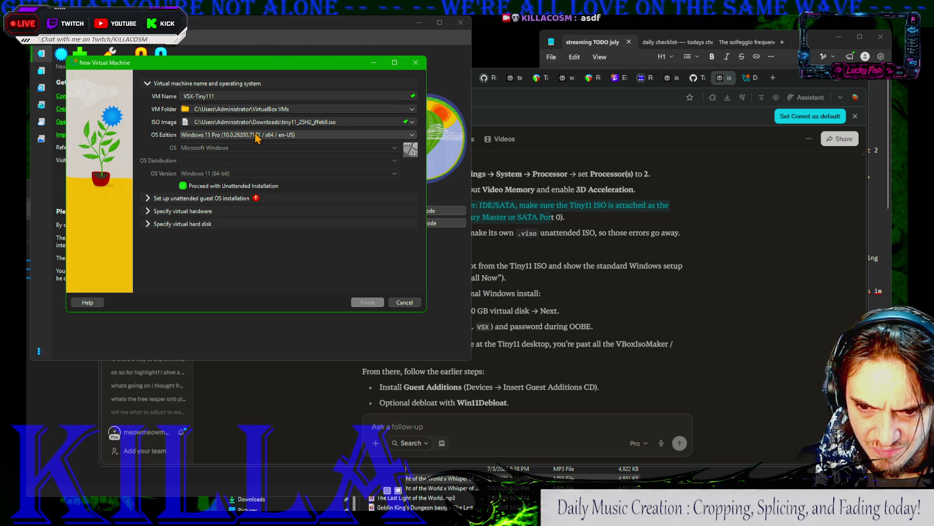
{"action": "left_click", "coordinate": [249, 187]}
{"action": "left_click", "coordinate": [366, 302]}
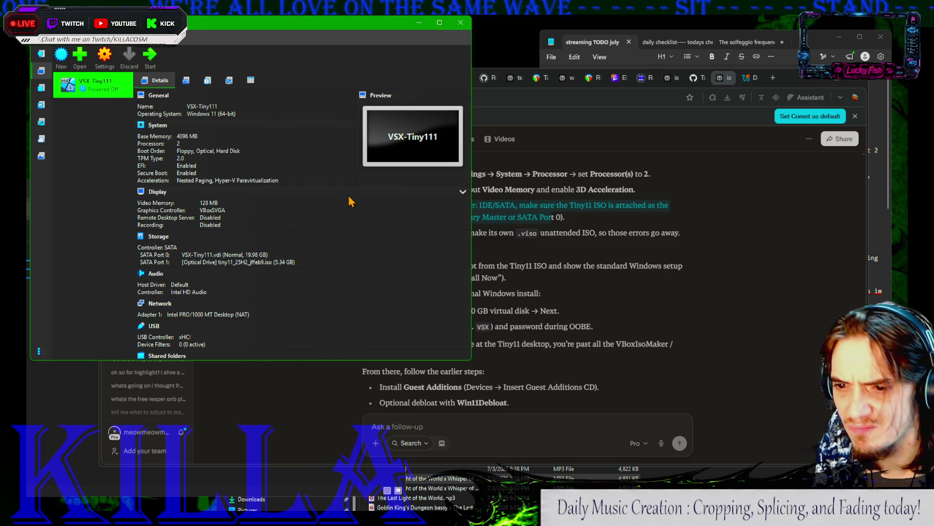
- Start VSX-Tiny111 and let its window capture mouse and keyboard input
{"action": "right_click", "coordinate": [106, 92]}
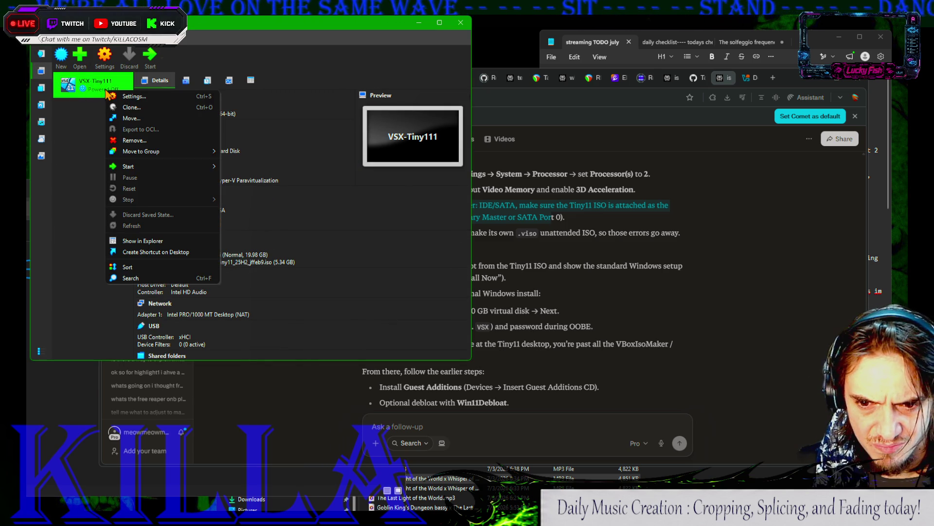
{"action": "left_click", "coordinate": [84, 132]}
{"action": "double_click", "coordinate": [97, 99]}
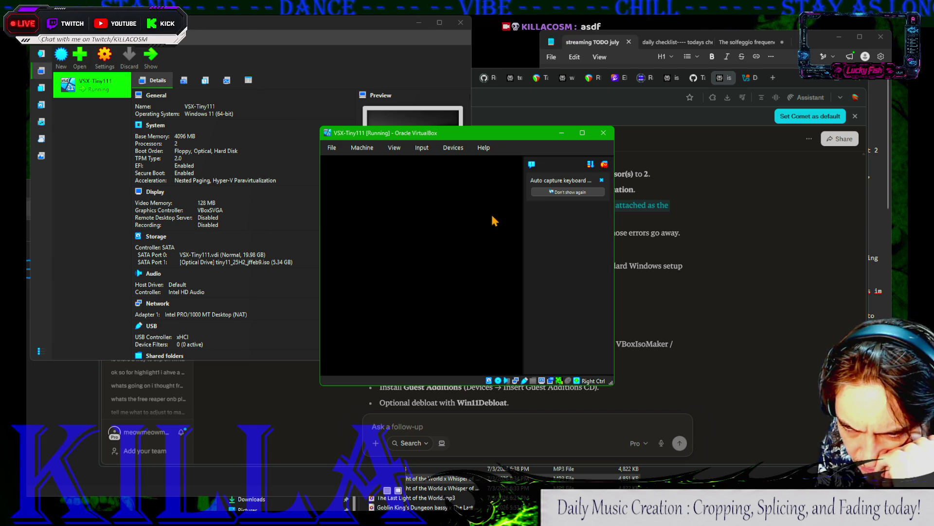
{"action": "left_click", "coordinate": [428, 251]}
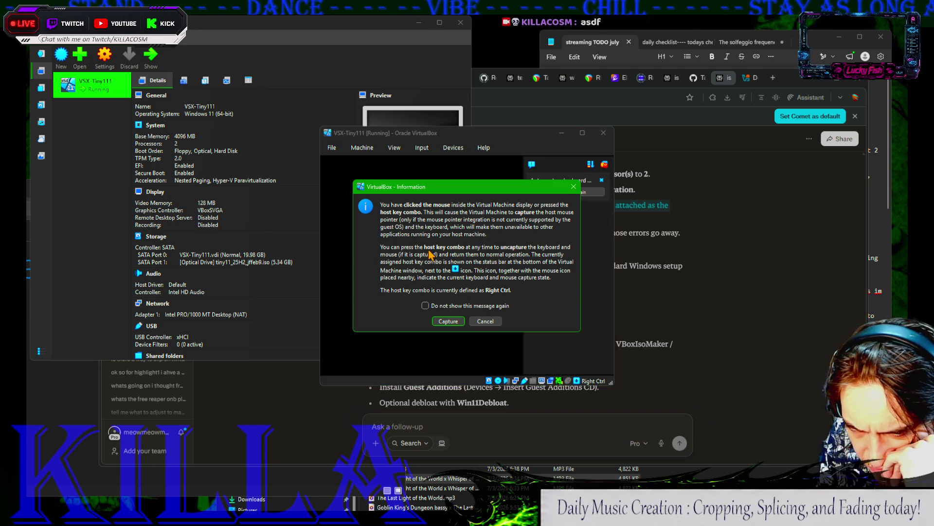
{"action": "left_click", "coordinate": [451, 320]}
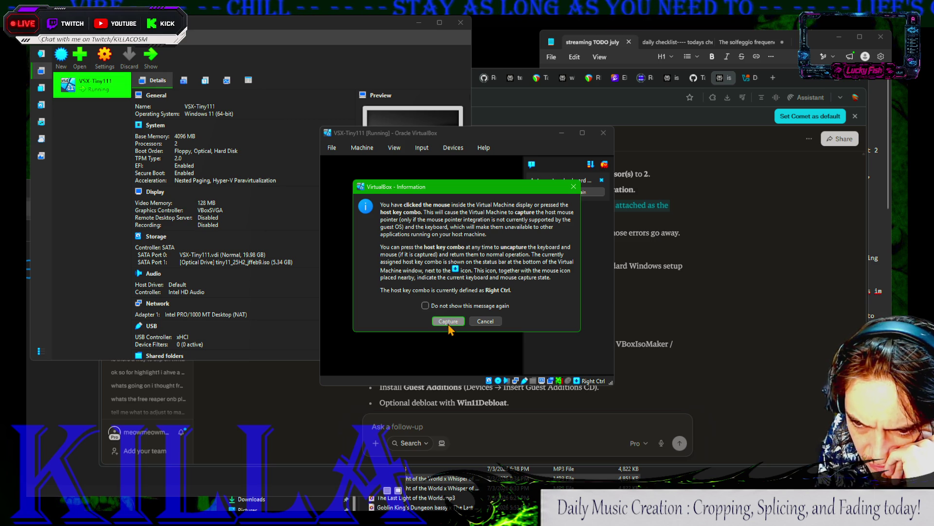
{"action": "left_click", "coordinate": [449, 322]}
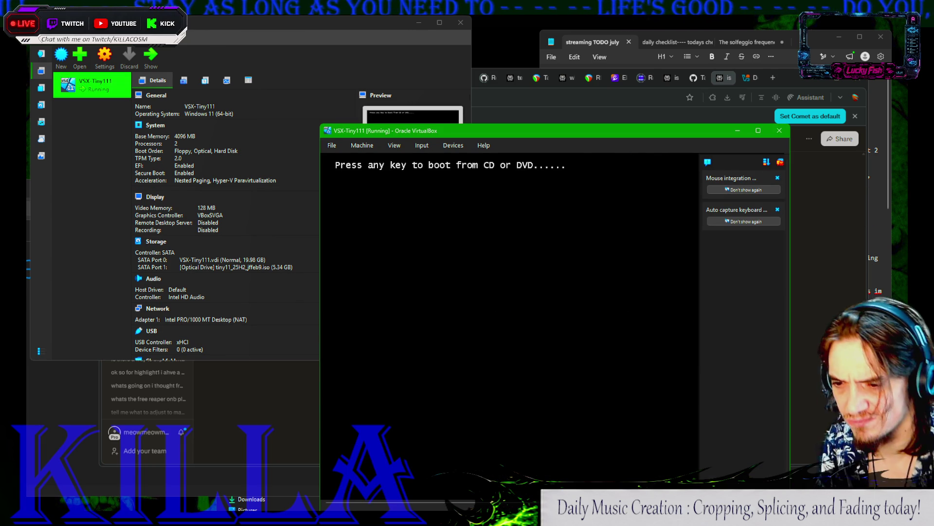
- Press Enter at the boot-from-CD prompt so Windows 11 Setup loads from the Tiny11 disc
{"action": "key", "text": "Return"}
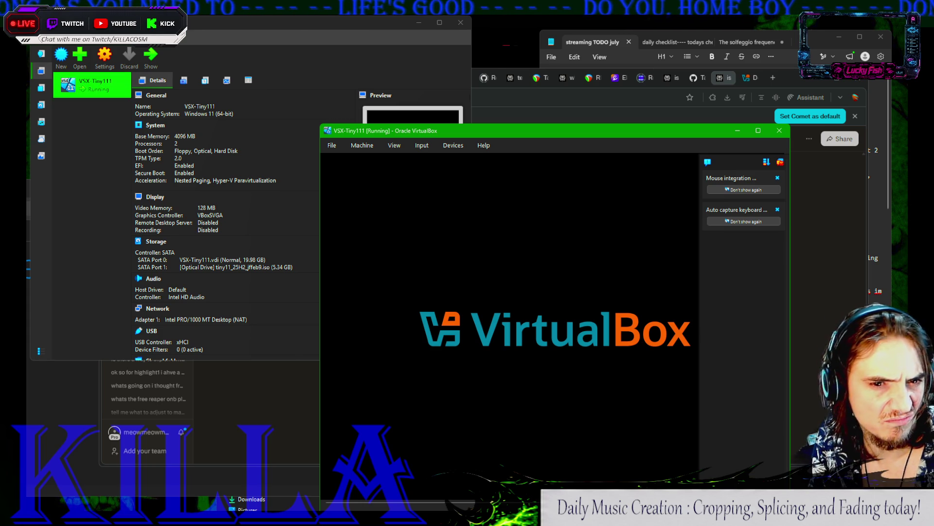
{"action": "key", "text": "alt+Tab"}
{"action": "key", "text": "alt+Tab"}
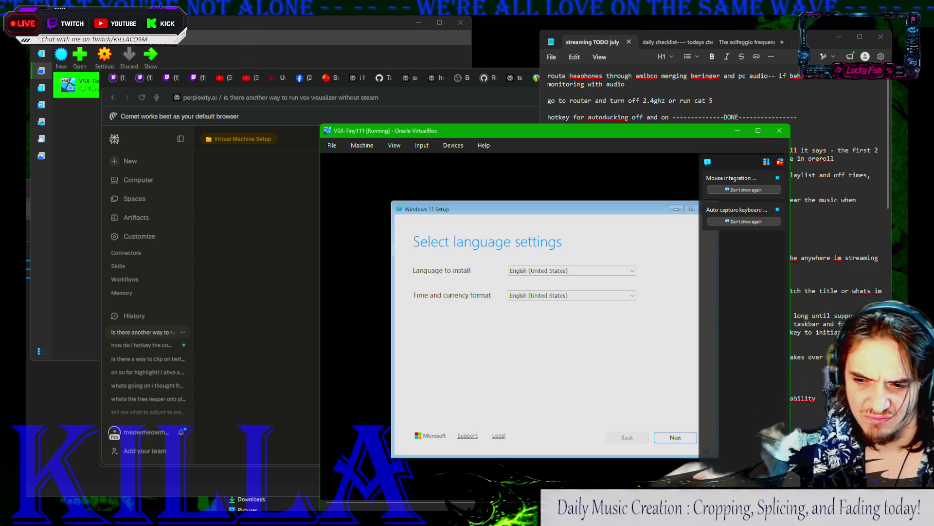
- Keep the default language and US keyboard layout in Windows Setup and accept the license terms
{"action": "left_click", "coordinate": [666, 438]}
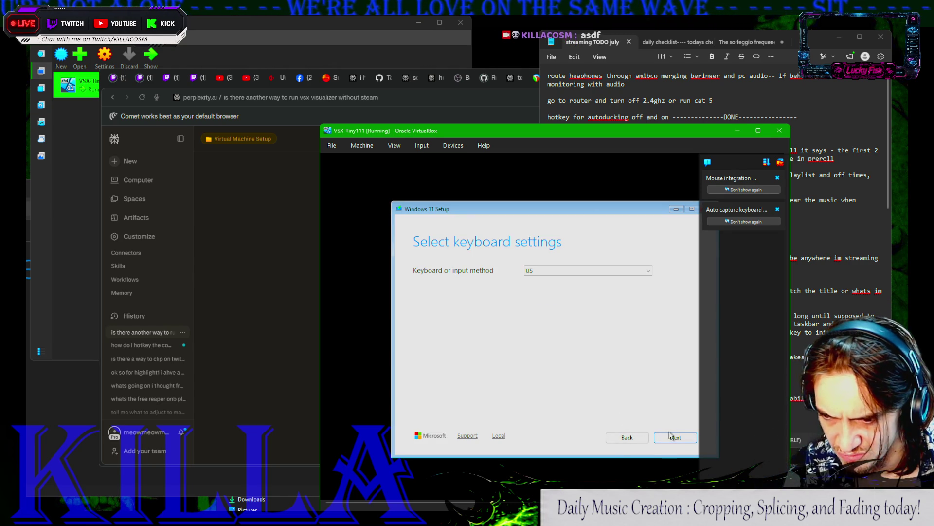
{"action": "left_click", "coordinate": [674, 439]}
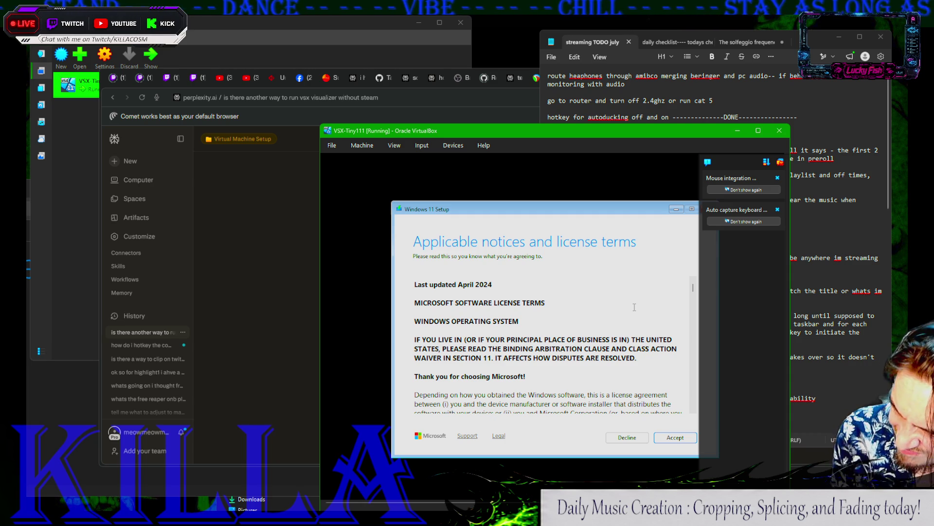
{"action": "left_click", "coordinate": [681, 438]}
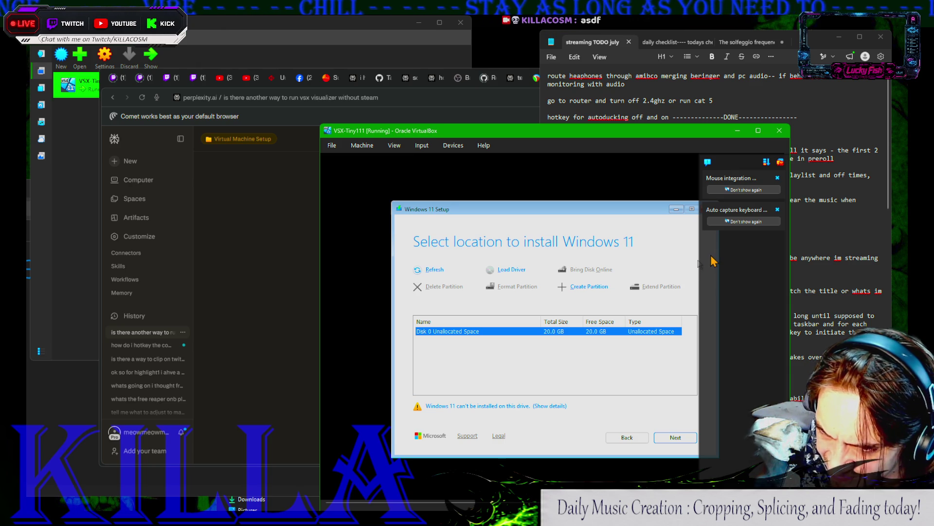
- Permanently dismiss the mouse integration and keyboard capture notices, then choose Disk 0's 20 GB unallocated space
{"action": "left_click", "coordinate": [743, 189]}
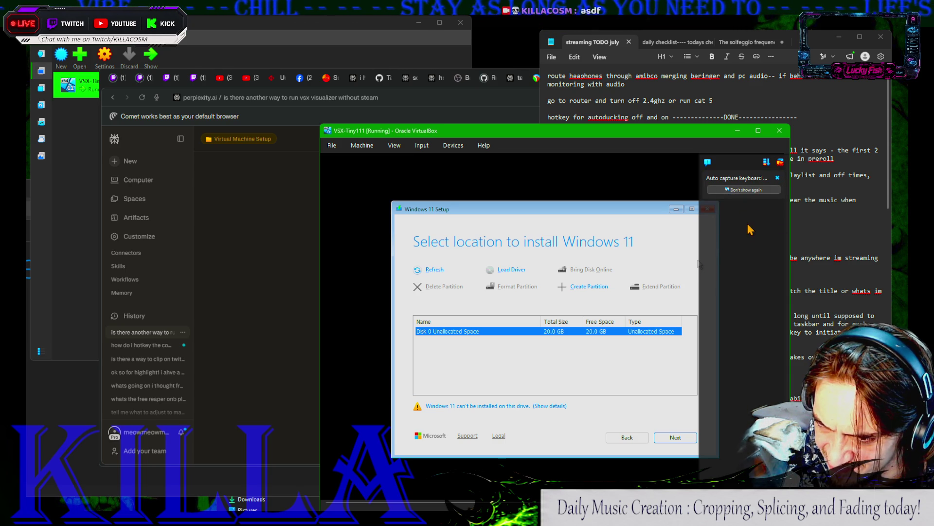
{"action": "left_click", "coordinate": [743, 189]}
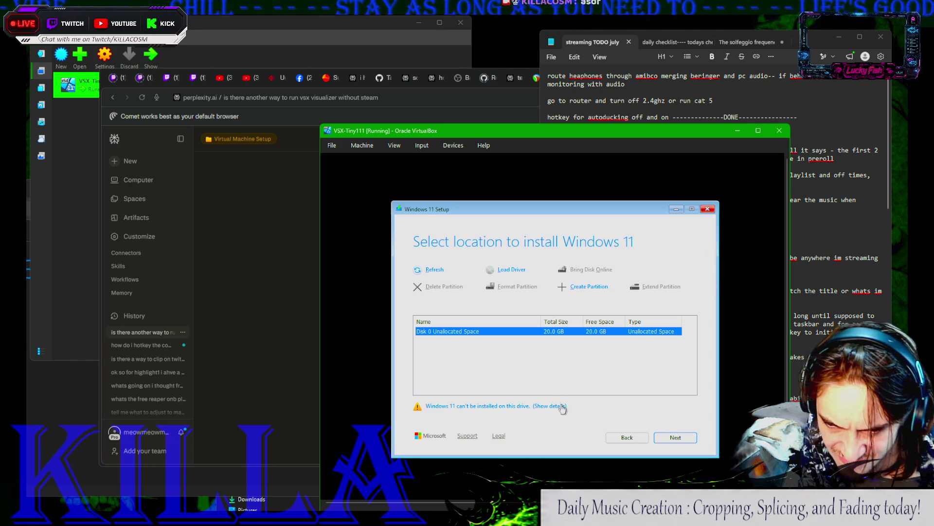
{"action": "left_click", "coordinate": [670, 444]}
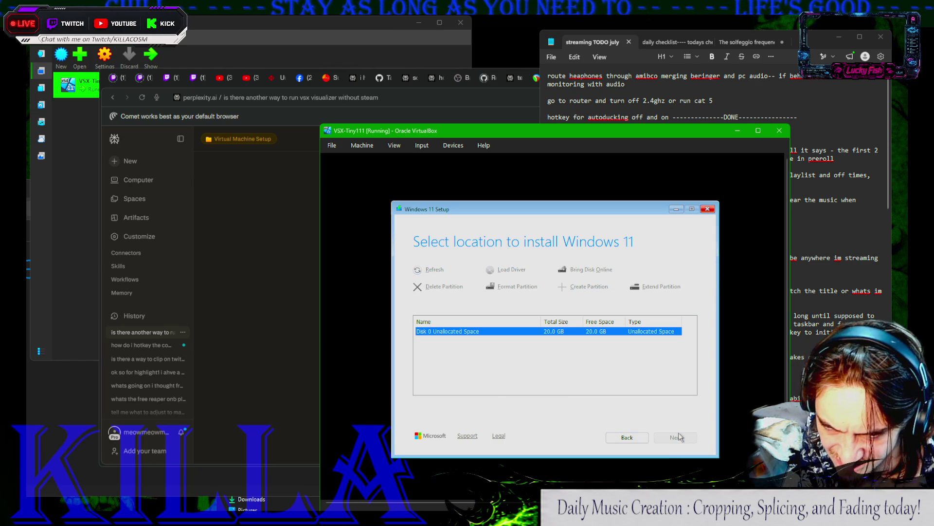
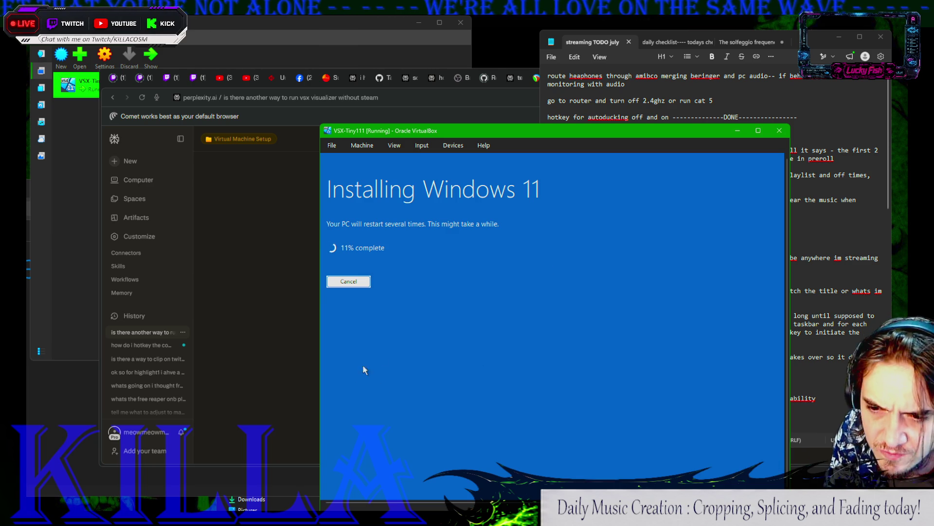
- Raise the browser over VirtualBox and switch to Suno's Untitled playlist
{"action": "left_click", "coordinate": [187, 262]}
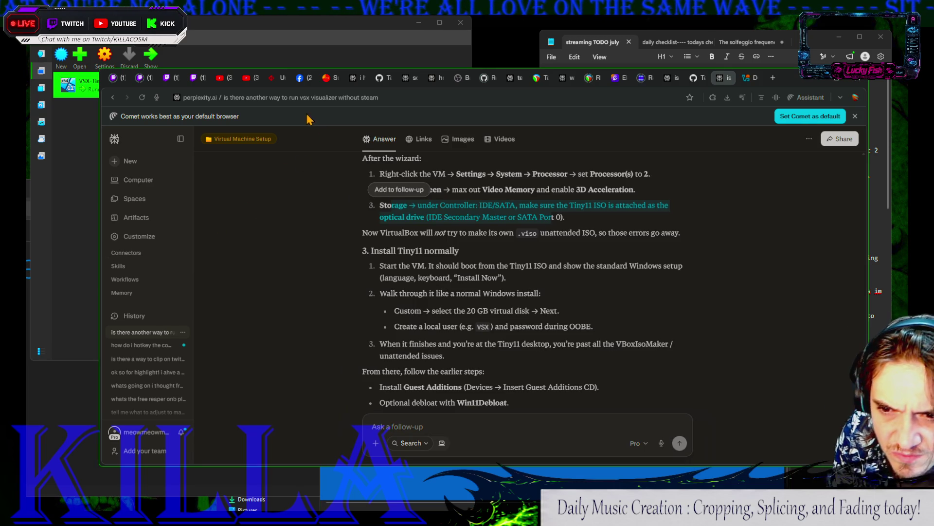
{"action": "left_click", "coordinate": [281, 81]}
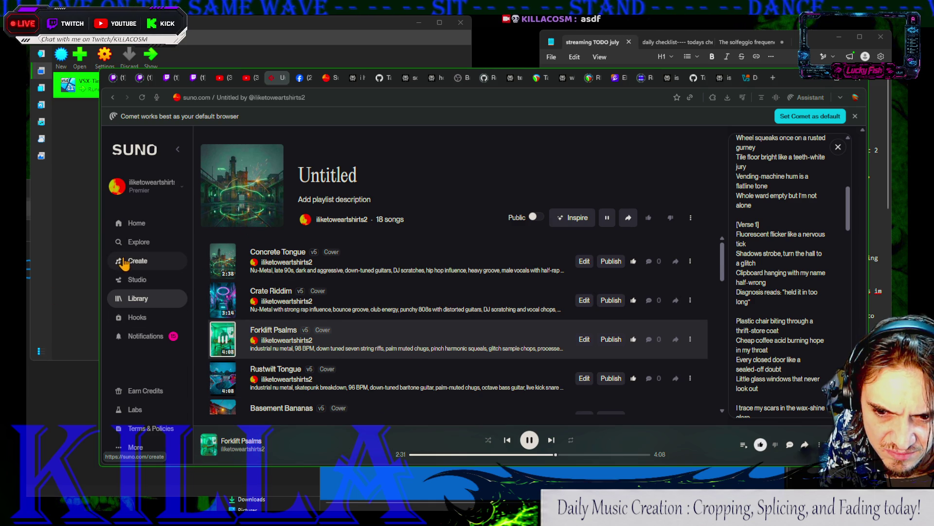
- Open Suno's Create workspace
{"action": "mouse_move", "coordinate": [816, 79]}
{"action": "left_mouse_down"}
{"action": "mouse_move", "coordinate": [782, 93]}
{"action": "mouse_move", "coordinate": [807, 82]}
{"action": "left_mouse_up"}
{"action": "left_click", "coordinate": [133, 101]}
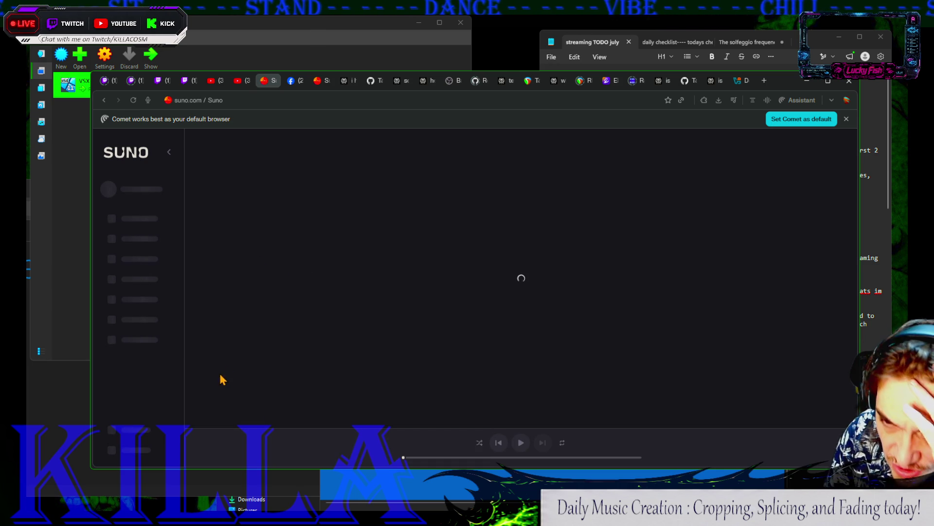
{"action": "left_click", "coordinate": [404, 479]}
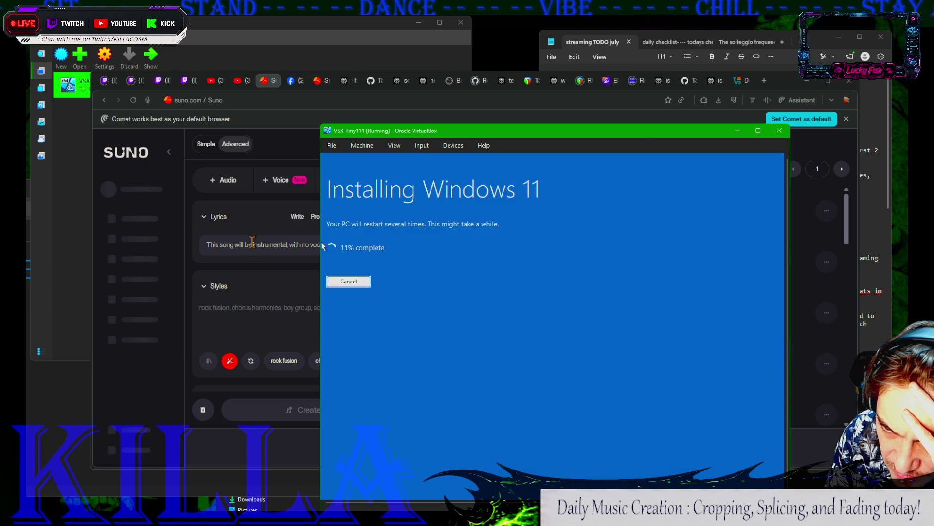
{"action": "left_click", "coordinate": [253, 242]}
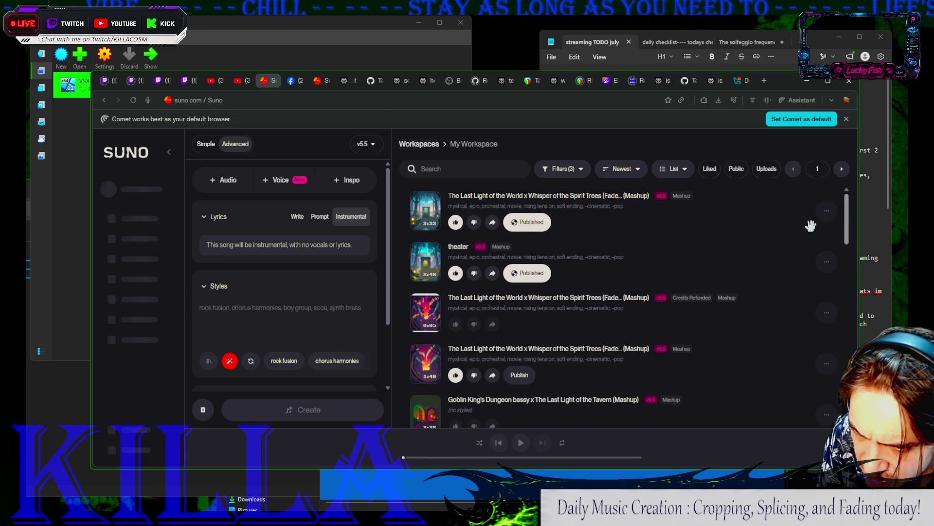
- Search 'concrete', open Concrete Tongue's details, then clear the search
{"action": "type", "text": "concre"}
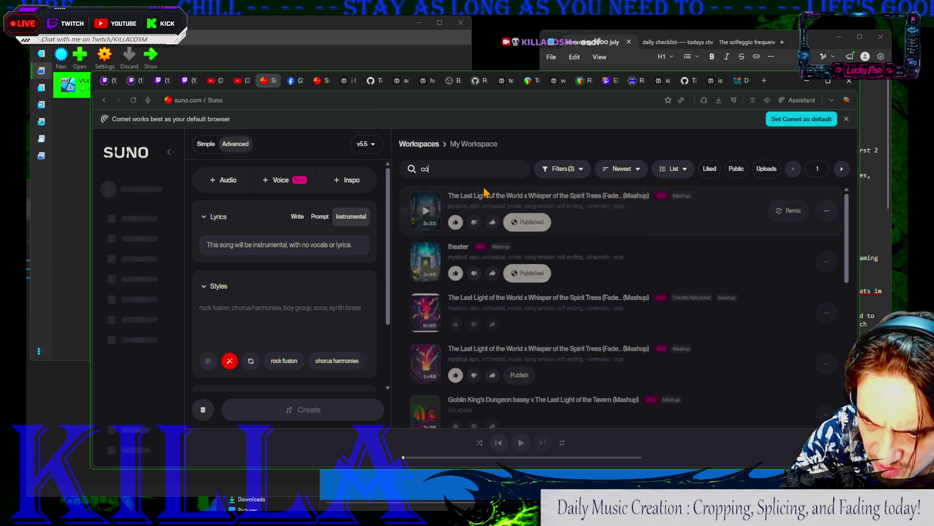
{"action": "type", "text": "te"}
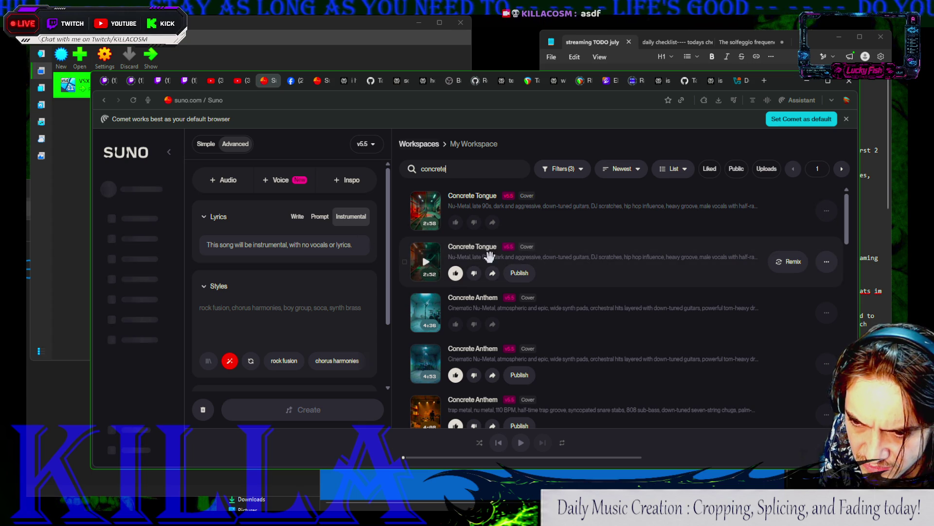
{"action": "left_click", "coordinate": [580, 266]}
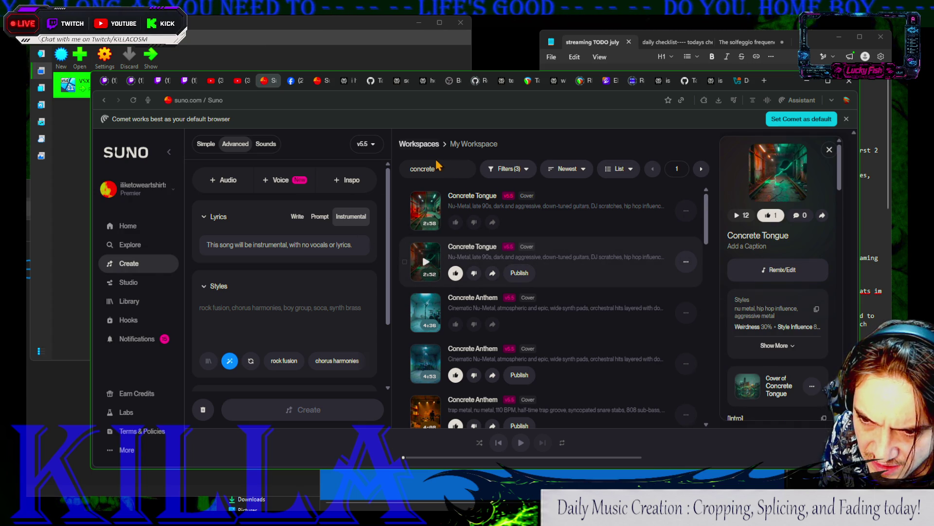
{"action": "left_click_drag", "start_coordinate": [438, 169], "coordinate": [394, 178]}
{"action": "key", "text": "BackSpace"}
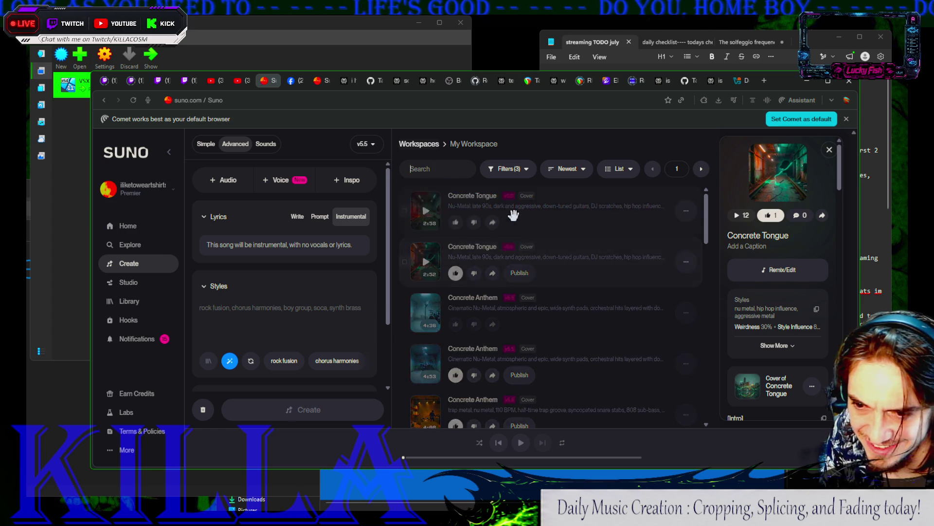
{"action": "left_click_drag", "start_coordinate": [706, 229], "coordinate": [730, 462]}
{"action": "scroll", "coordinate": [605, 268], "scroll_direction": "down", "scroll_amount": 10}
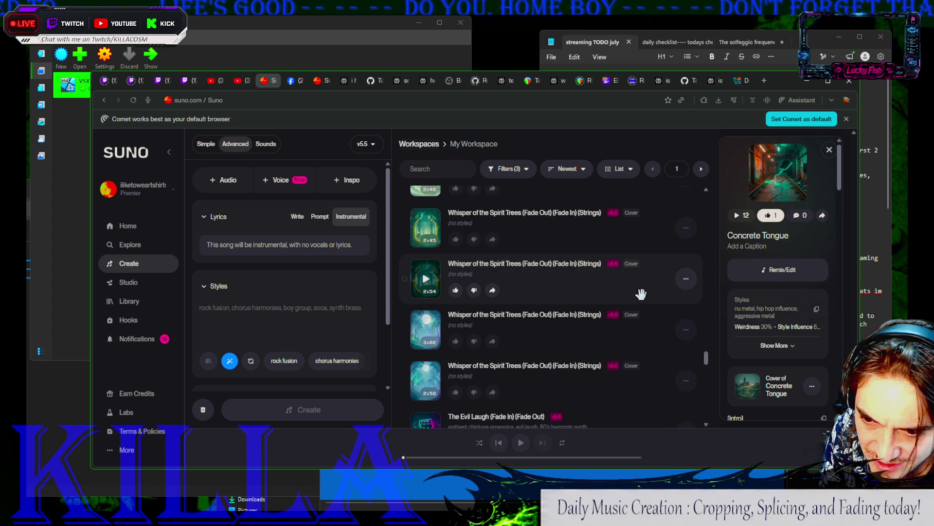
{"action": "scroll", "coordinate": [548, 378], "scroll_direction": "down", "scroll_amount": 10}
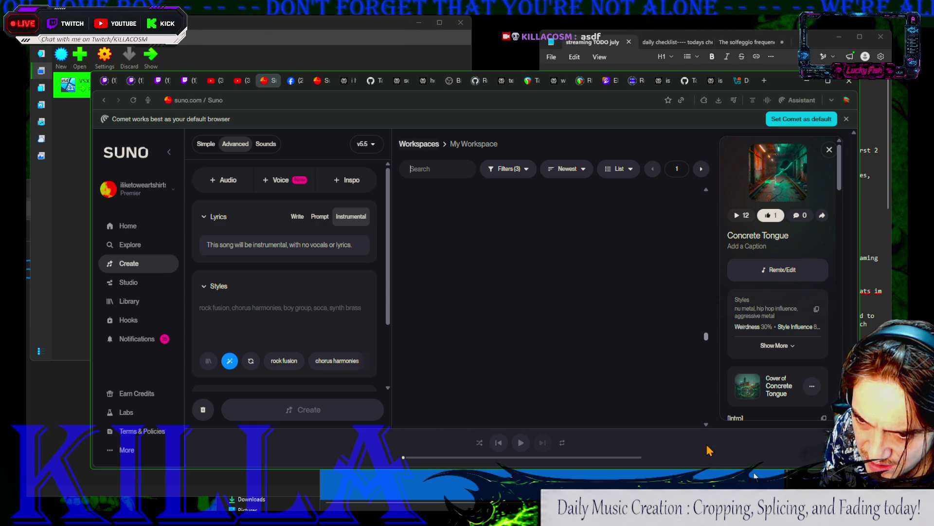
{"action": "left_click", "coordinate": [754, 476]}
{"action": "key", "text": "alt+Tab"}
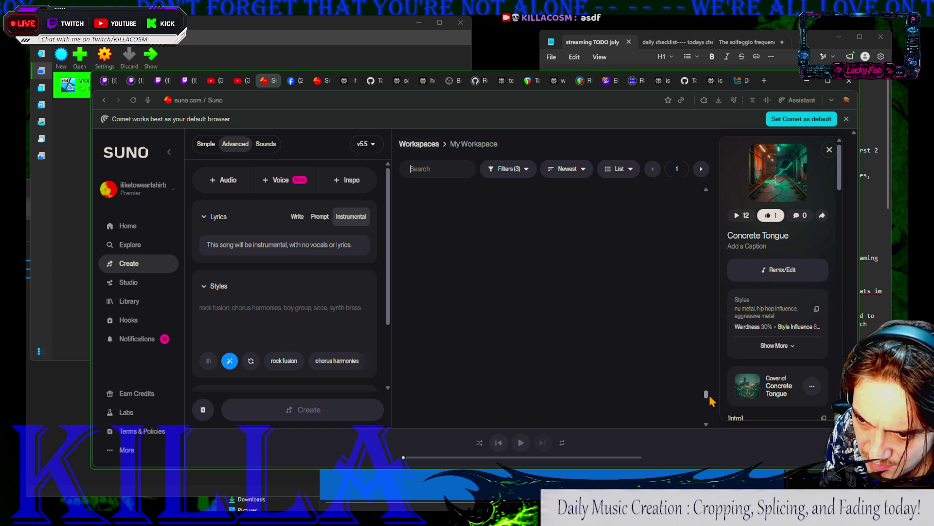
{"action": "scroll", "coordinate": [713, 402], "scroll_direction": "down", "scroll_amount": 5}
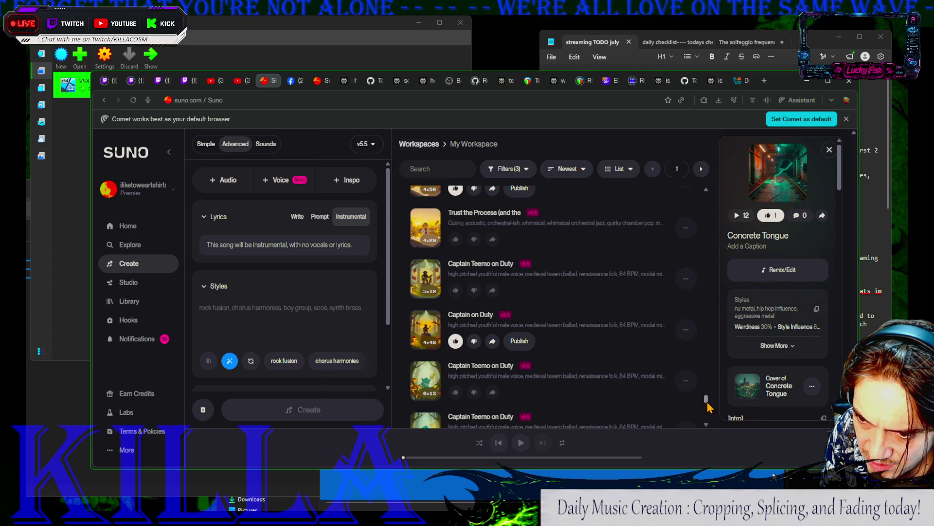
{"action": "scroll", "coordinate": [708, 406], "scroll_direction": "down", "scroll_amount": 5}
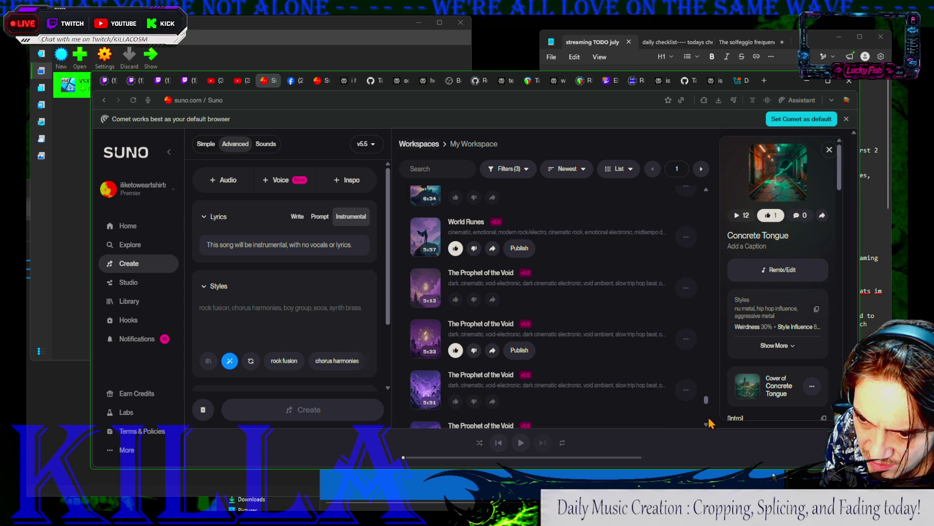
{"action": "scroll", "coordinate": [709, 427], "scroll_direction": "down", "scroll_amount": 2}
{"action": "scroll", "coordinate": [708, 427], "scroll_direction": "down", "scroll_amount": 5}
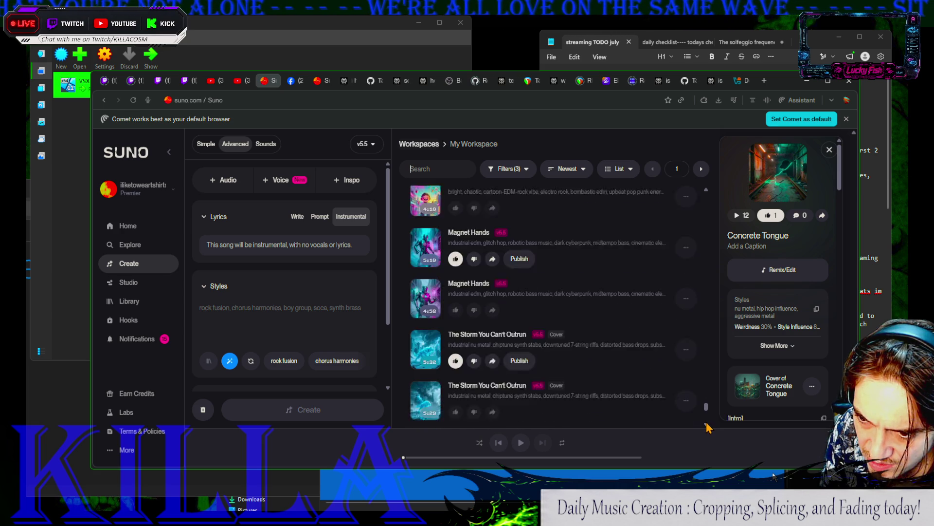
{"action": "scroll", "coordinate": [708, 424], "scroll_direction": "down", "scroll_amount": 5}
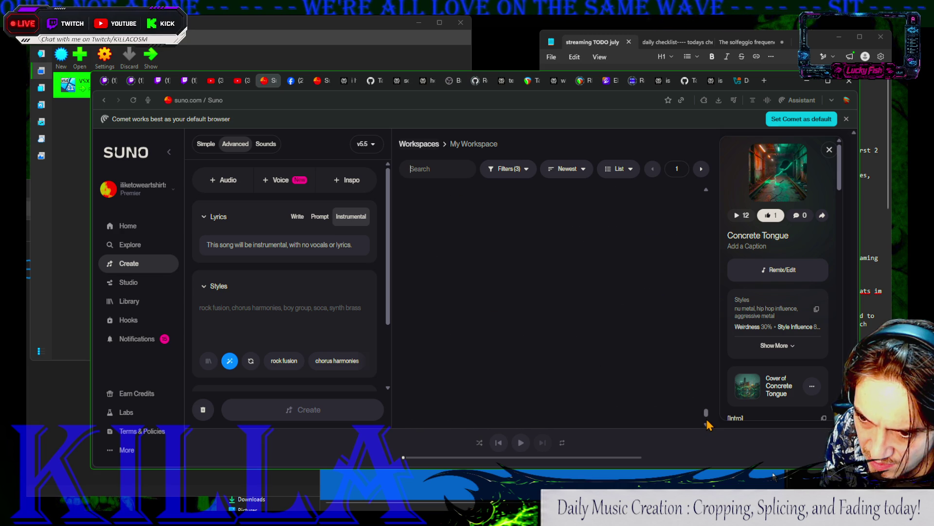
{"action": "scroll", "coordinate": [709, 425], "scroll_direction": "down", "scroll_amount": 5}
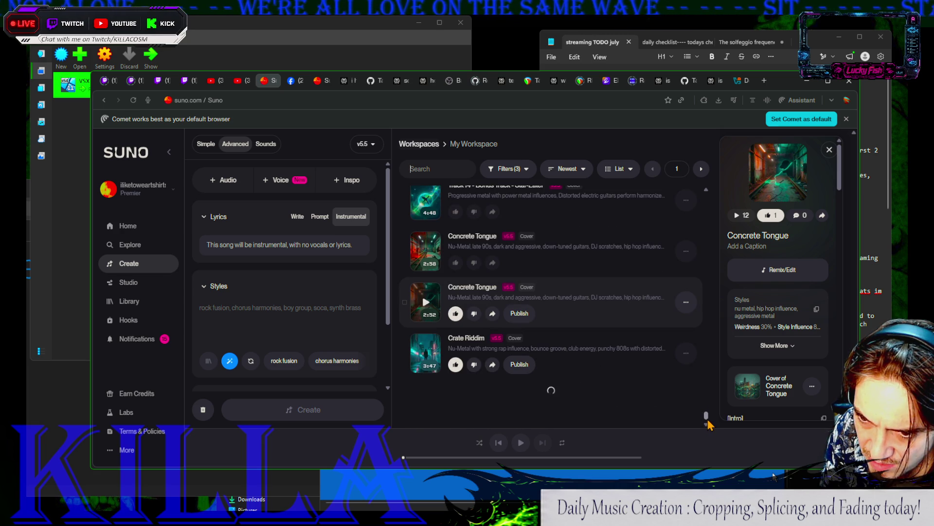
{"action": "scroll", "coordinate": [532, 298], "scroll_direction": "down", "scroll_amount": 5}
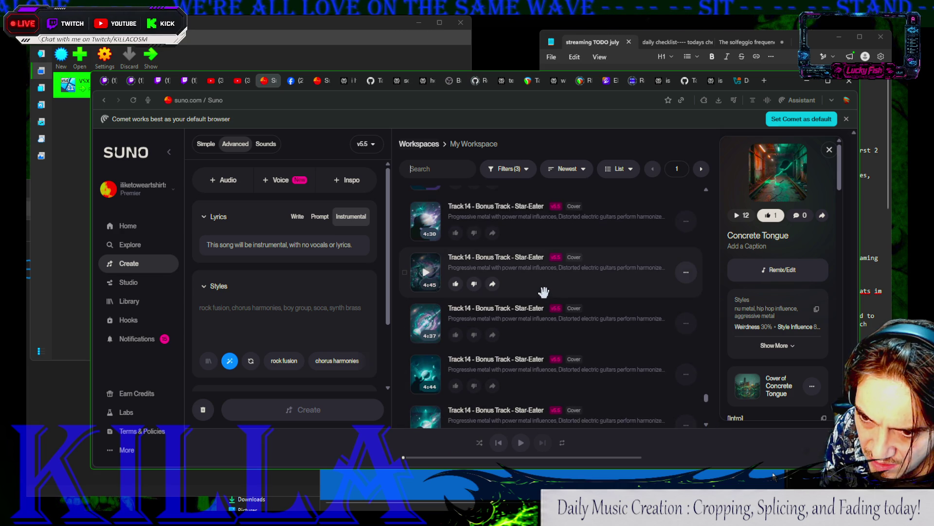
{"action": "scroll", "coordinate": [544, 292], "scroll_direction": "down", "scroll_amount": 5}
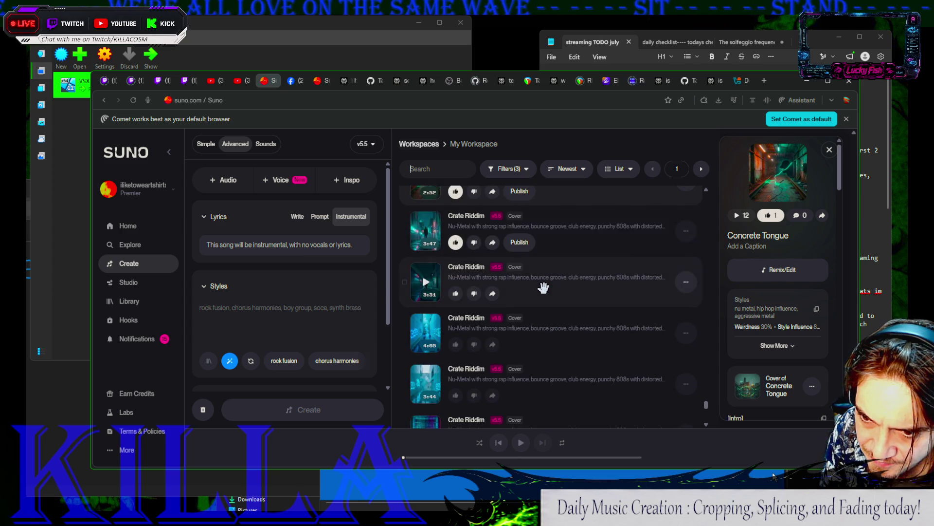
- Filter the workspace to liked songs, play Concrete Tongue, and minimise the browser
{"action": "left_click", "coordinate": [505, 176]}
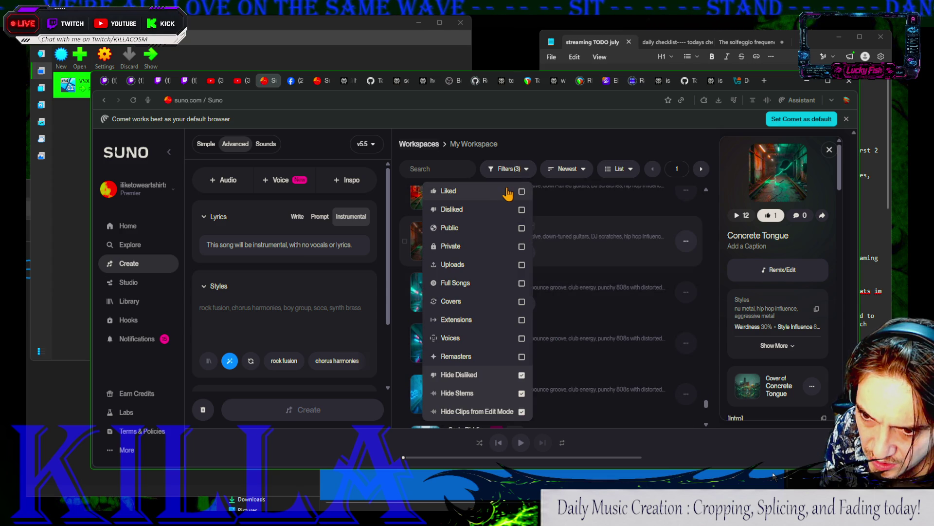
{"action": "left_click", "coordinate": [529, 194]}
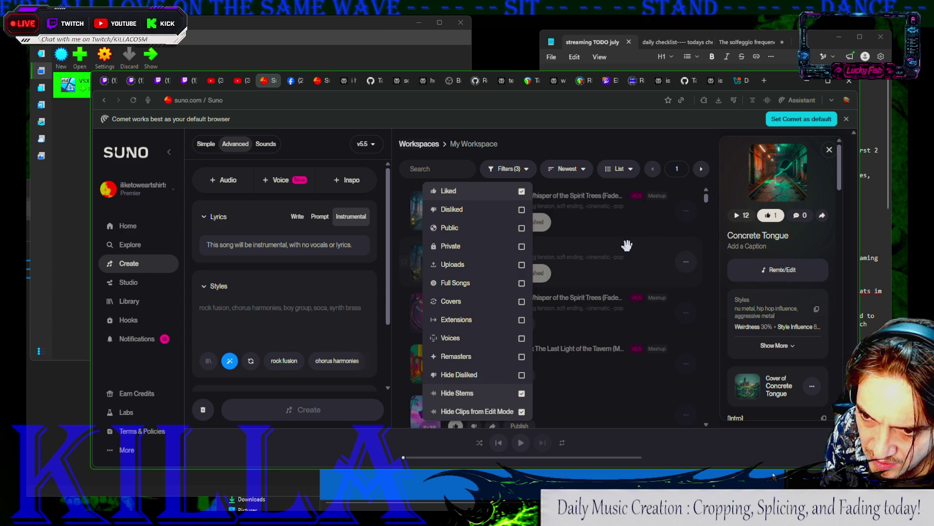
{"action": "left_click_drag", "start_coordinate": [709, 220], "coordinate": [710, 420]}
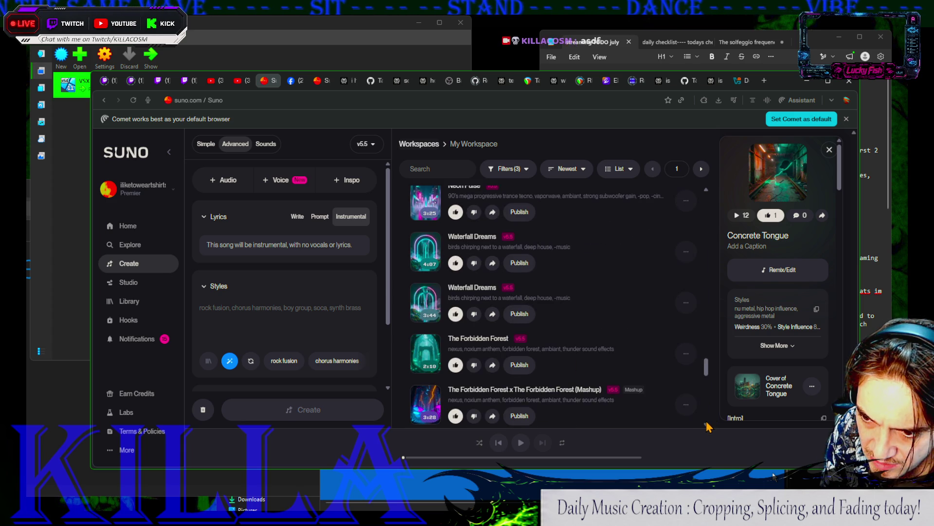
{"action": "scroll", "coordinate": [708, 427], "scroll_direction": "down", "scroll_amount": 10}
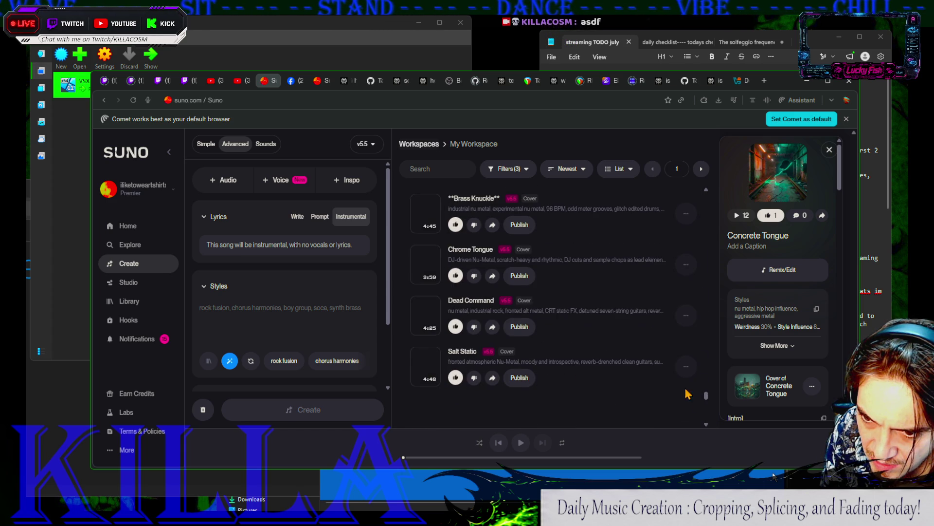
{"action": "scroll", "coordinate": [553, 296], "scroll_direction": "up", "scroll_amount": 3}
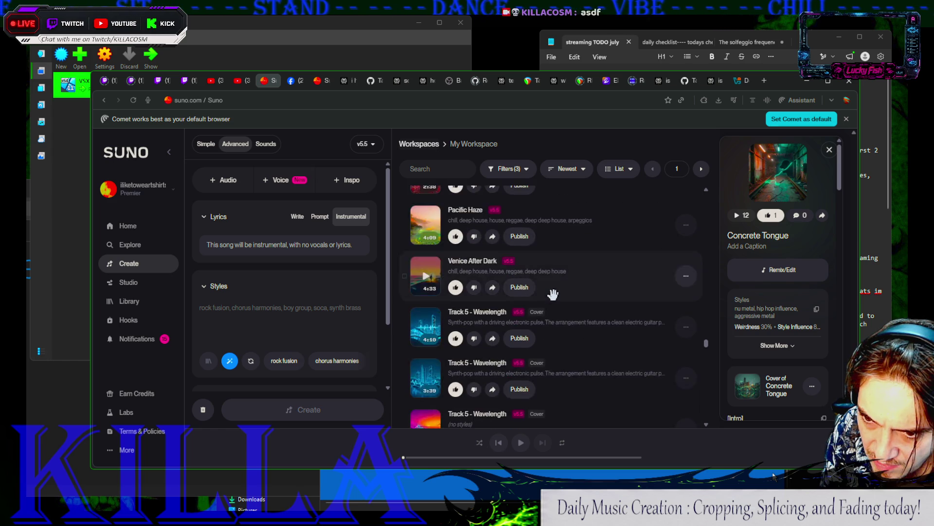
{"action": "scroll", "coordinate": [554, 294], "scroll_direction": "down", "scroll_amount": 1}
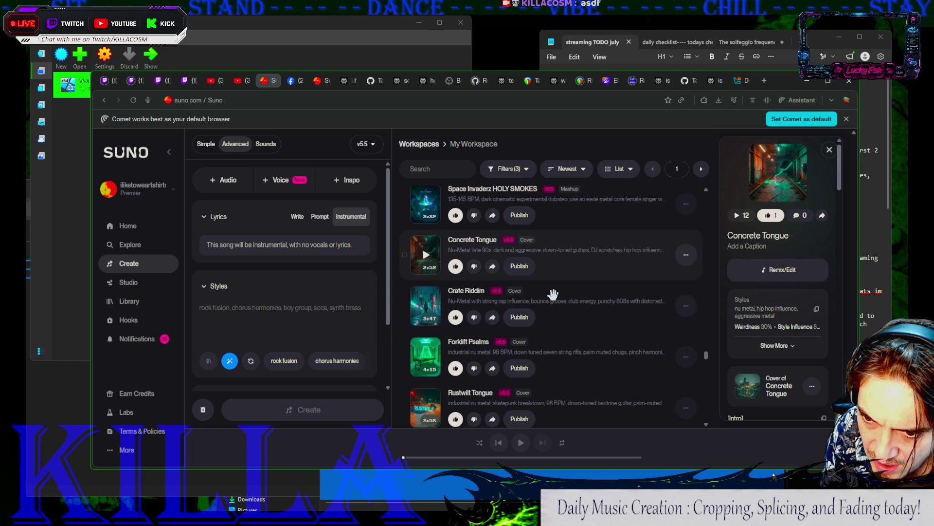
{"action": "left_click", "coordinate": [423, 252]}
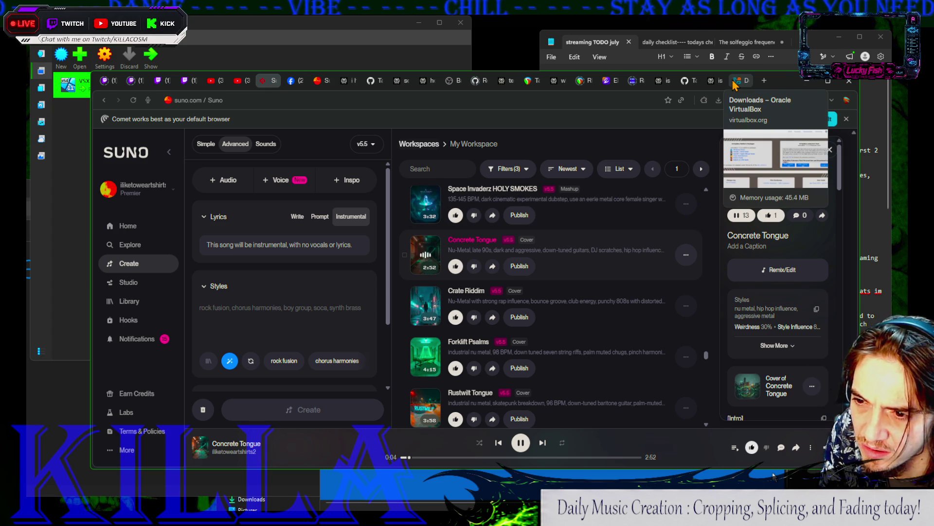
{"action": "left_click", "coordinate": [807, 80]}
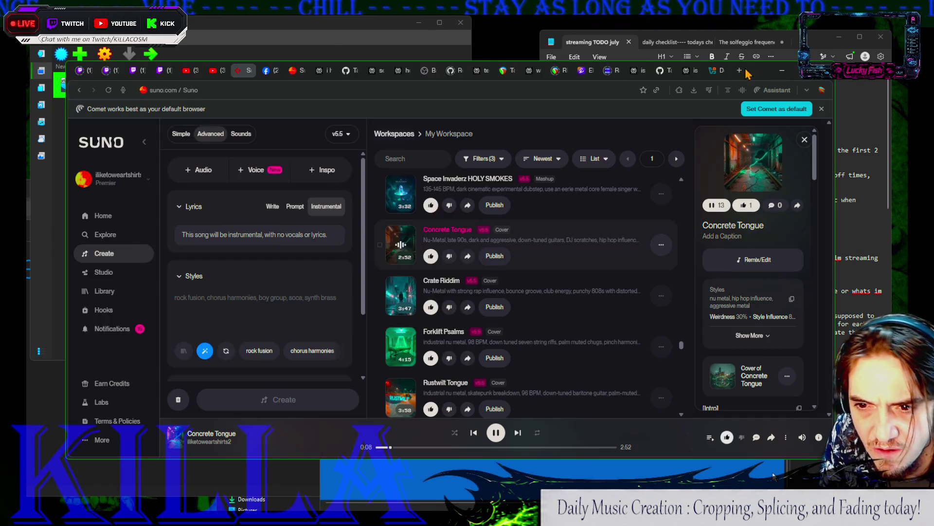
- Move the VirtualBox Manager aside and minimise it, then return to the Perplexity VSX visualizer answer
{"action": "left_click", "coordinate": [336, 36]}
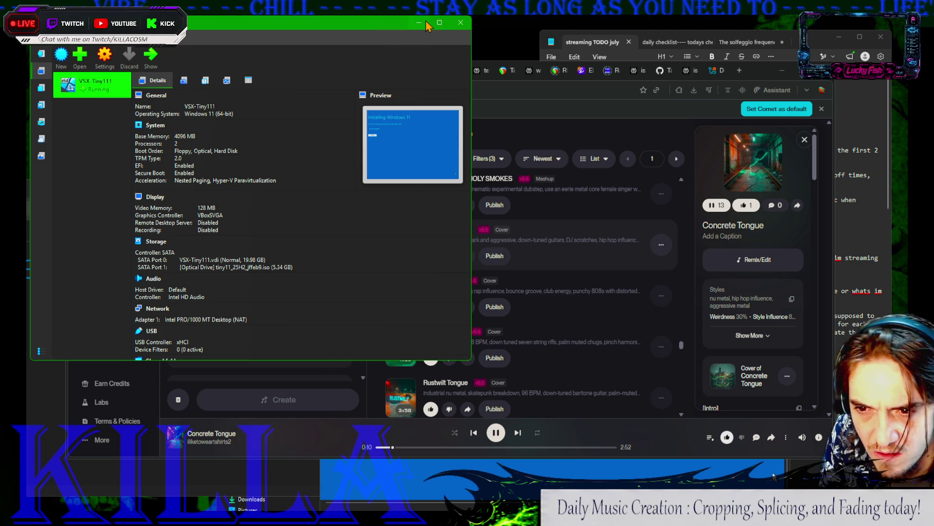
{"action": "left_click_drag", "start_coordinate": [392, 25], "coordinate": [636, 51]}
{"action": "left_click", "coordinate": [638, 51]}
{"action": "left_click", "coordinate": [725, 81]}
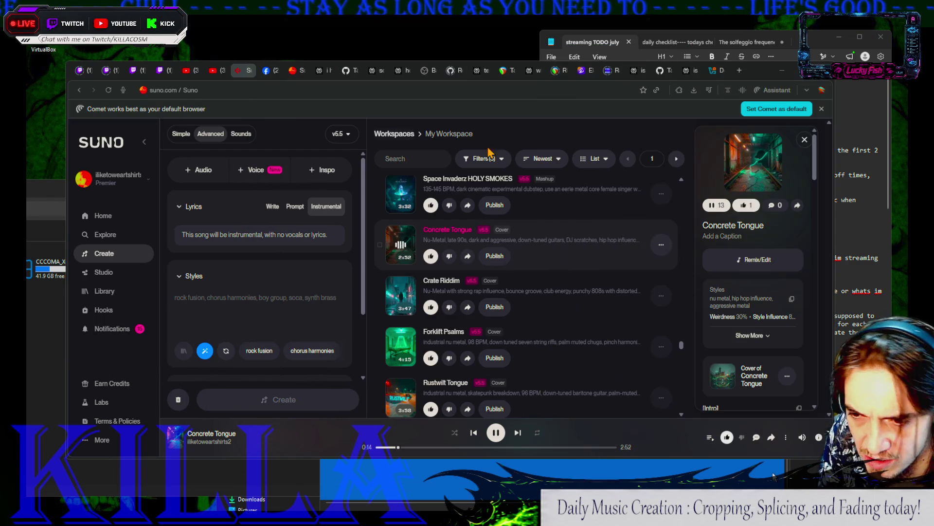
{"action": "left_click", "coordinate": [692, 70]}
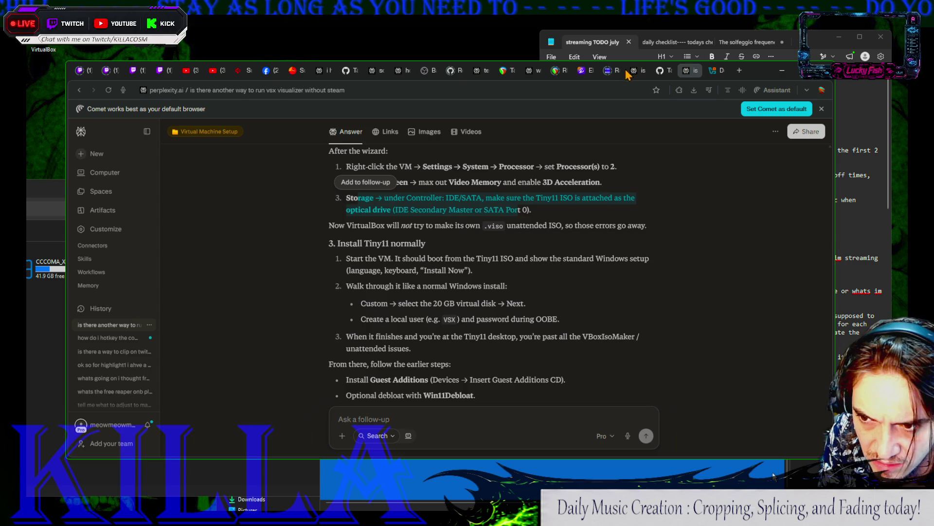
- Switch to the Twitch clipping conversation and look through it
{"action": "left_click", "coordinate": [636, 71]}
{"action": "scroll", "coordinate": [487, 244], "scroll_direction": "up", "scroll_amount": 10}
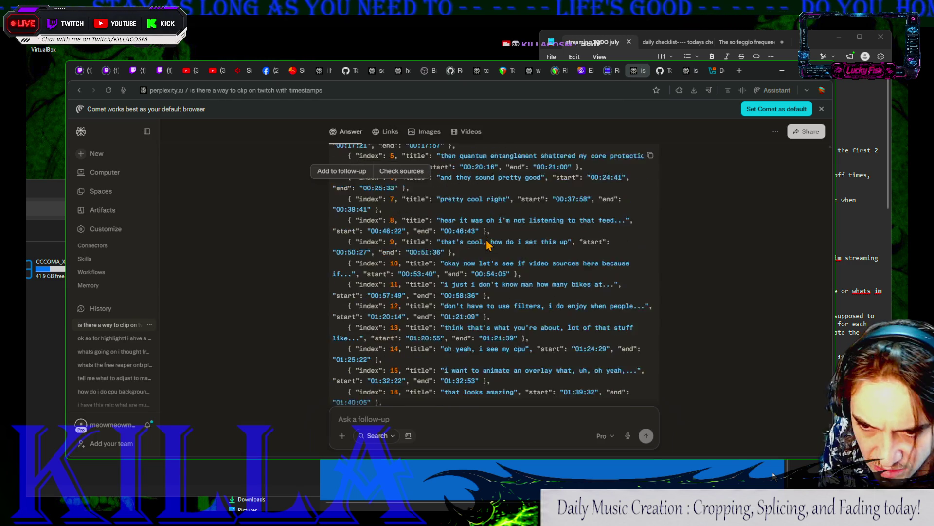
{"action": "scroll", "coordinate": [487, 243], "scroll_direction": "up", "scroll_amount": 3}
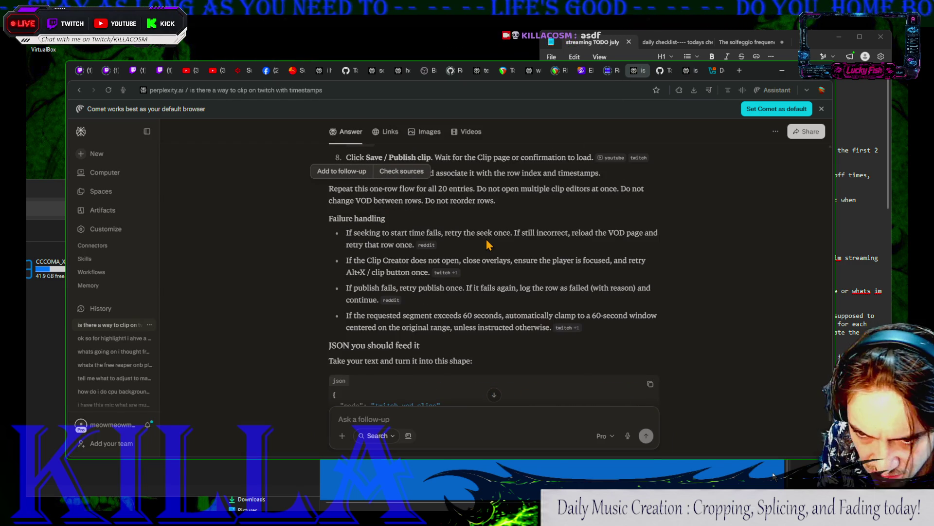
{"action": "scroll", "coordinate": [488, 243], "scroll_direction": "down", "scroll_amount": 3}
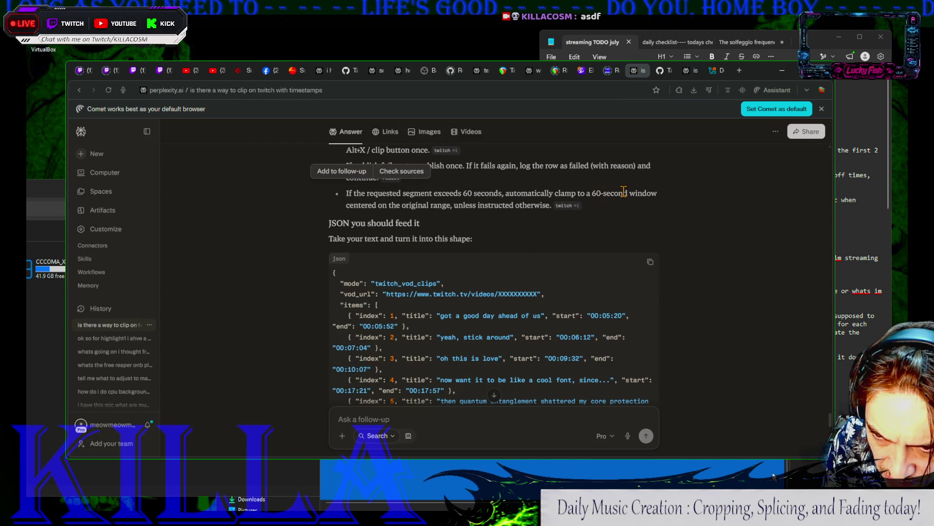
{"action": "scroll", "coordinate": [462, 231], "scroll_direction": "up", "scroll_amount": 4}
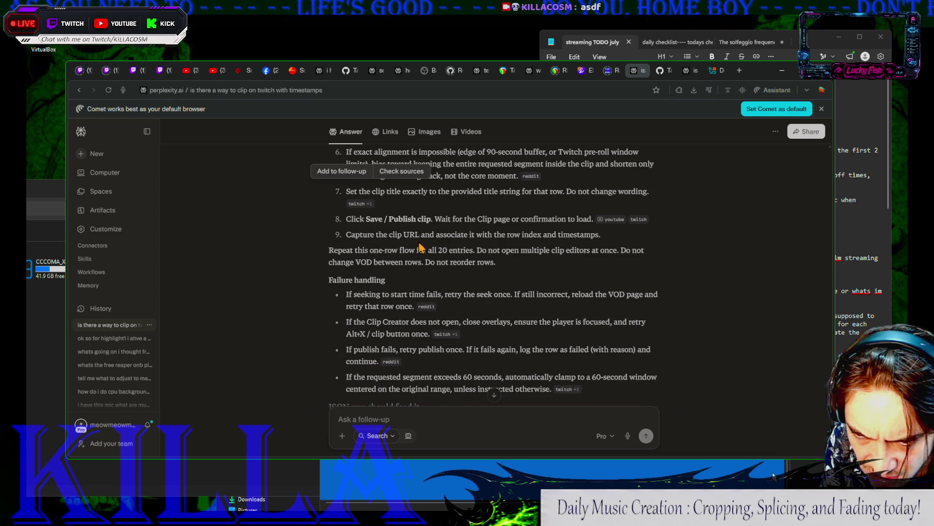
{"action": "scroll", "coordinate": [448, 274], "scroll_direction": "up", "scroll_amount": 4}
{"action": "scroll", "coordinate": [448, 274], "scroll_direction": "up", "scroll_amount": 3}
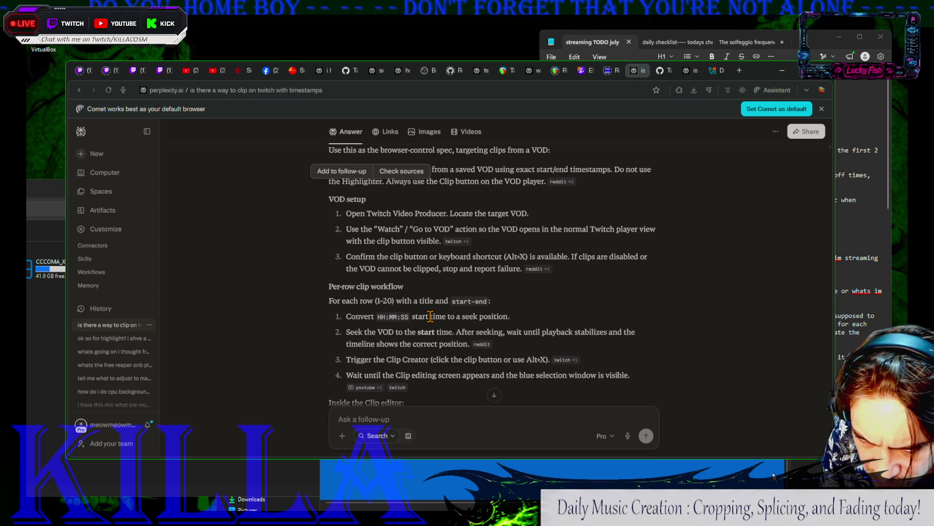
{"action": "scroll", "coordinate": [470, 332], "scroll_direction": "down", "scroll_amount": 10}
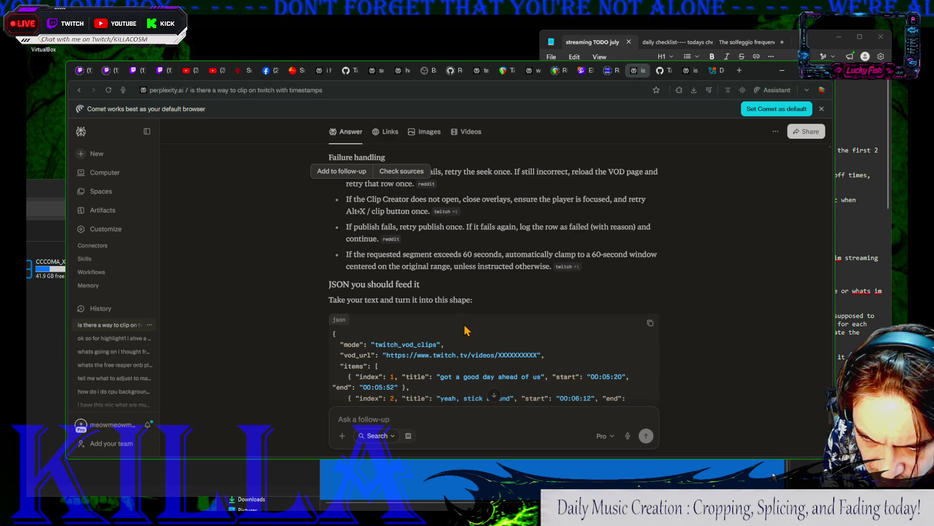
{"action": "scroll", "coordinate": [439, 294], "scroll_direction": "up", "scroll_amount": 2}
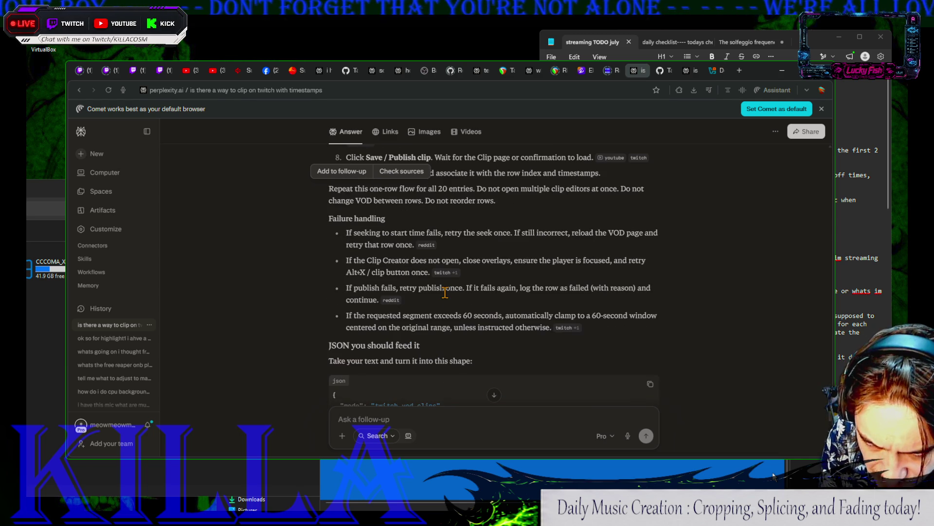
- Add the thread to a new auto-generated space, Twitch Clip Automation
{"action": "left_click", "coordinate": [775, 132]}
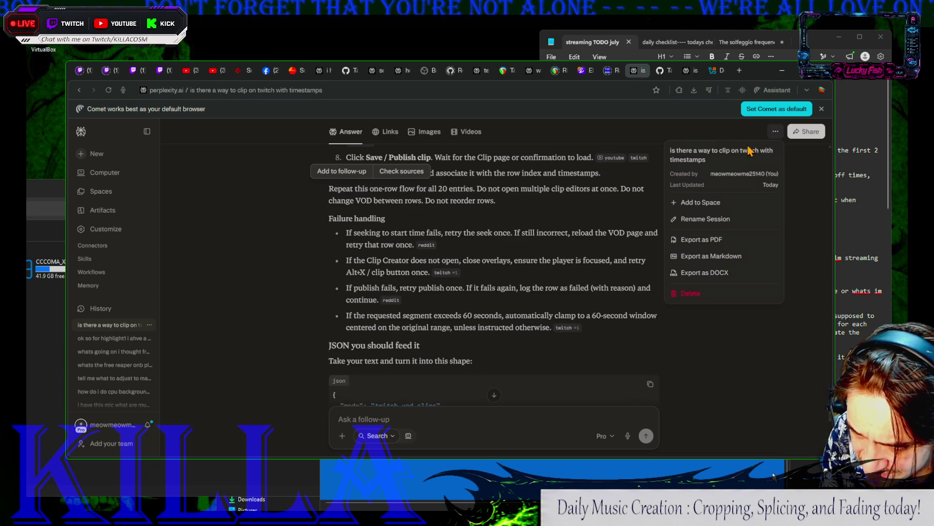
{"action": "left_click", "coordinate": [708, 207]}
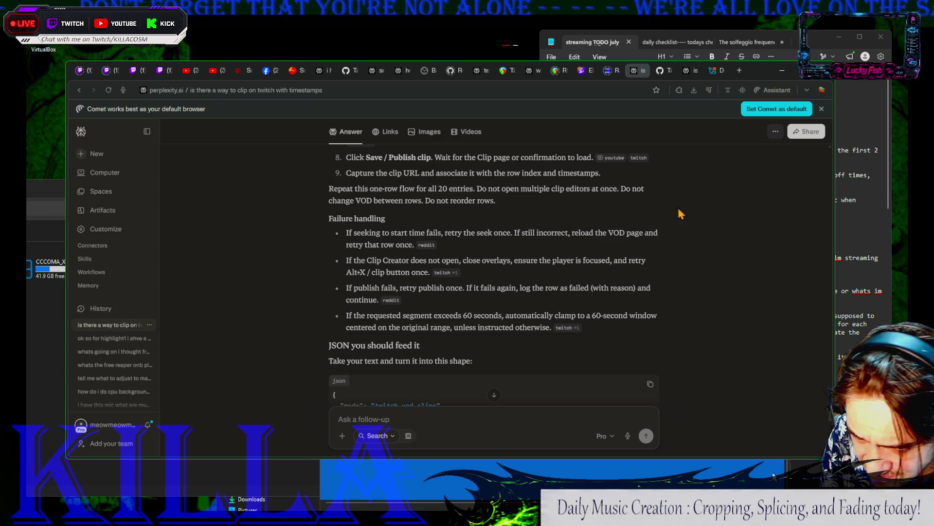
{"action": "left_click", "coordinate": [390, 208]}
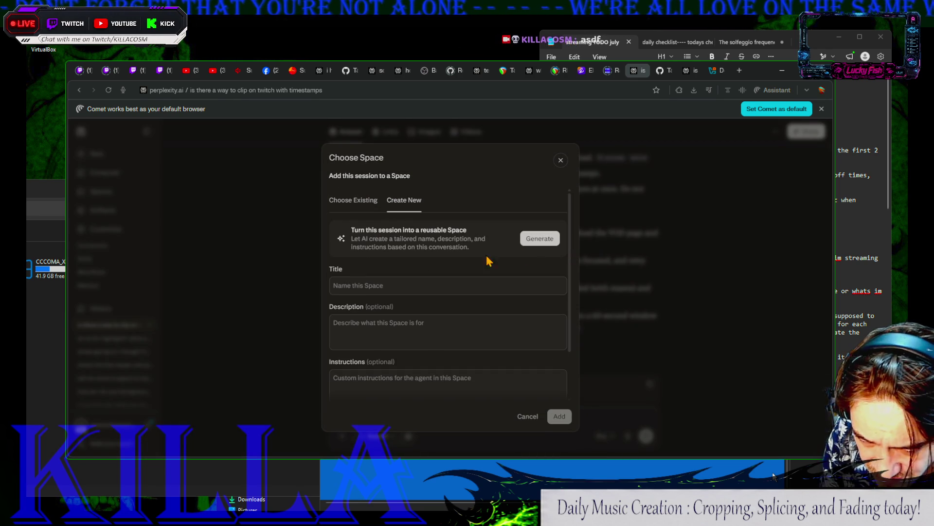
{"action": "left_click", "coordinate": [541, 241]}
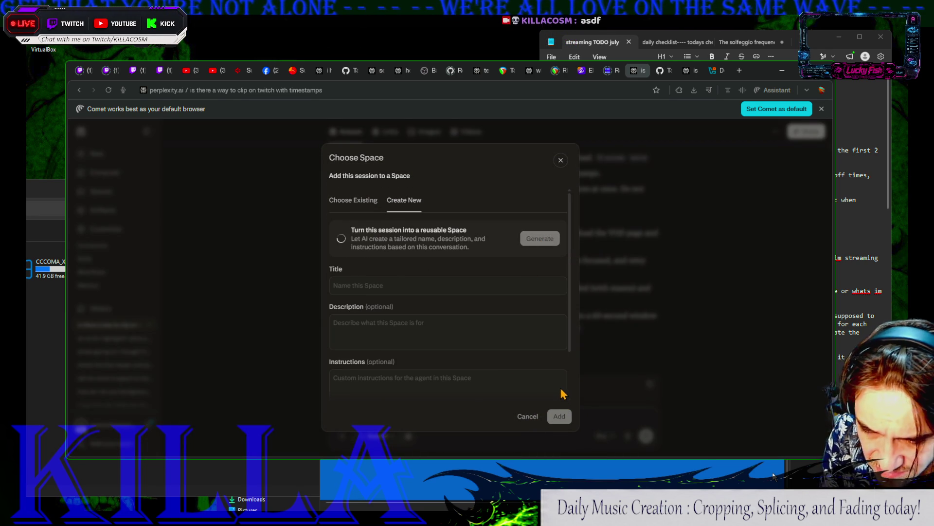
{"action": "left_click", "coordinate": [560, 416]}
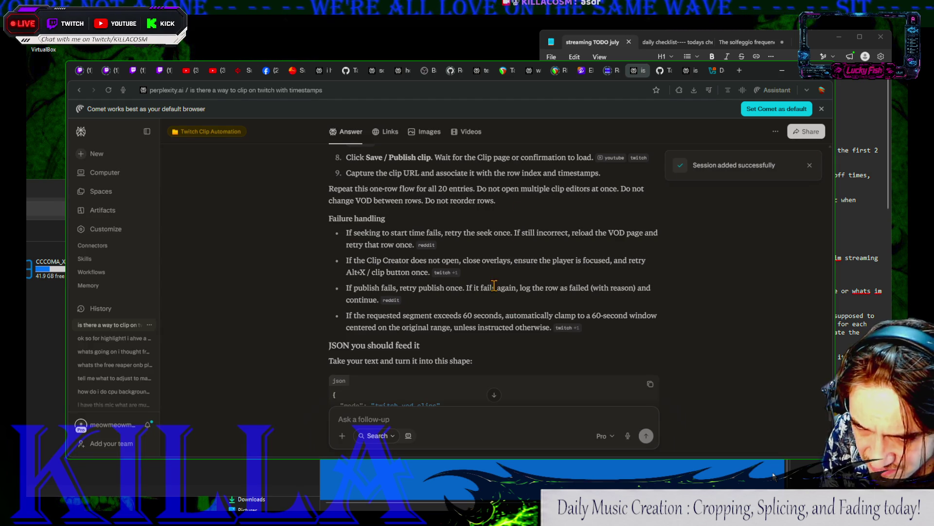
- Select the clip instructions from 'You are creating Twitch clips' through the failure-handling rules
{"action": "scroll", "coordinate": [491, 305], "scroll_direction": "down", "scroll_amount": 1}
{"action": "scroll", "coordinate": [491, 302], "scroll_direction": "up", "scroll_amount": 3}
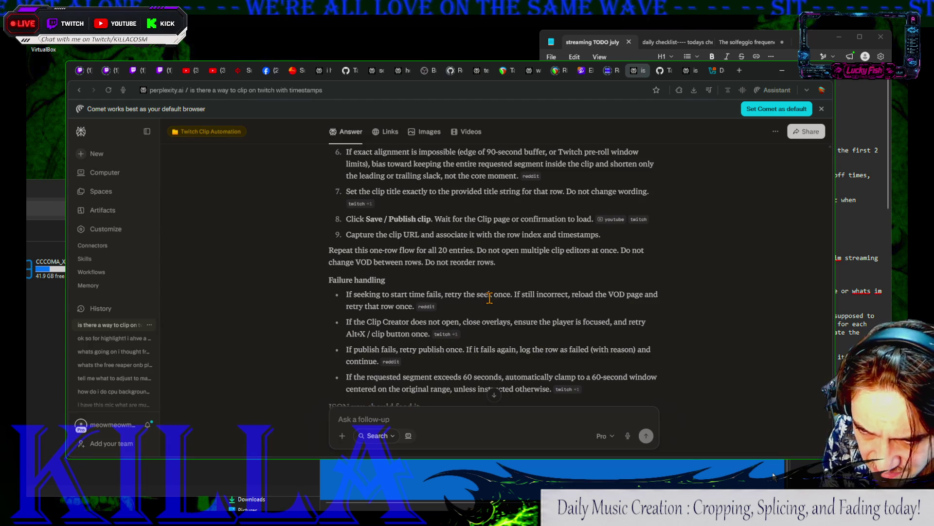
{"action": "scroll", "coordinate": [490, 298], "scroll_direction": "up", "scroll_amount": 2}
{"action": "scroll", "coordinate": [489, 298], "scroll_direction": "up", "scroll_amount": 5}
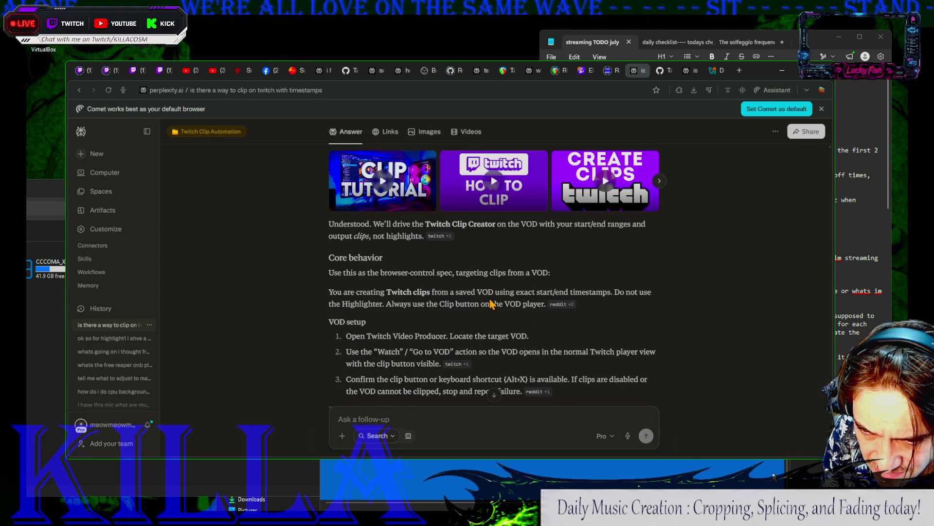
{"action": "scroll", "coordinate": [491, 304], "scroll_direction": "down", "scroll_amount": 1}
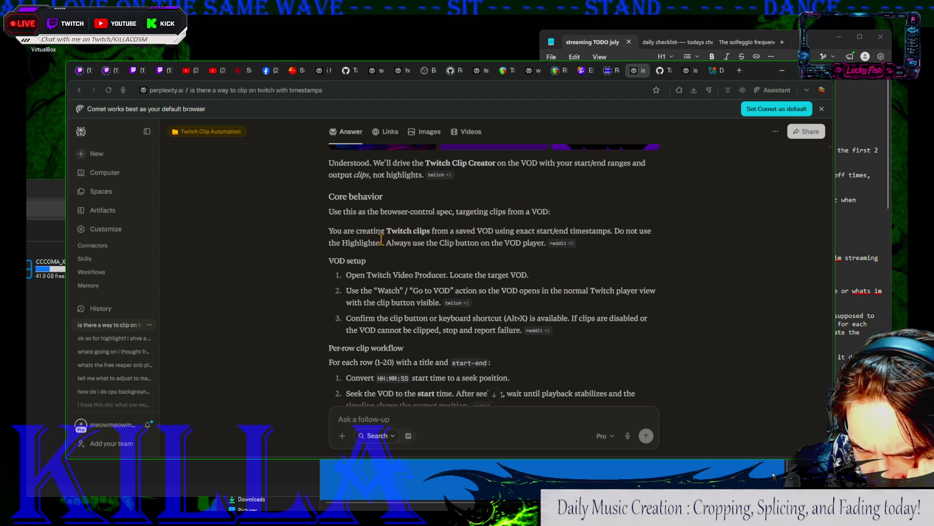
{"action": "mouse_move", "coordinate": [330, 234]}
{"action": "left_mouse_down"}
{"action": "mouse_move", "coordinate": [424, 246]}
{"action": "mouse_move", "coordinate": [531, 277]}
{"action": "mouse_move", "coordinate": [426, 231]}
{"action": "mouse_move", "coordinate": [532, 266]}
{"action": "mouse_move", "coordinate": [424, 233]}
{"action": "left_mouse_up"}
{"action": "left_click", "coordinate": [316, 253]}
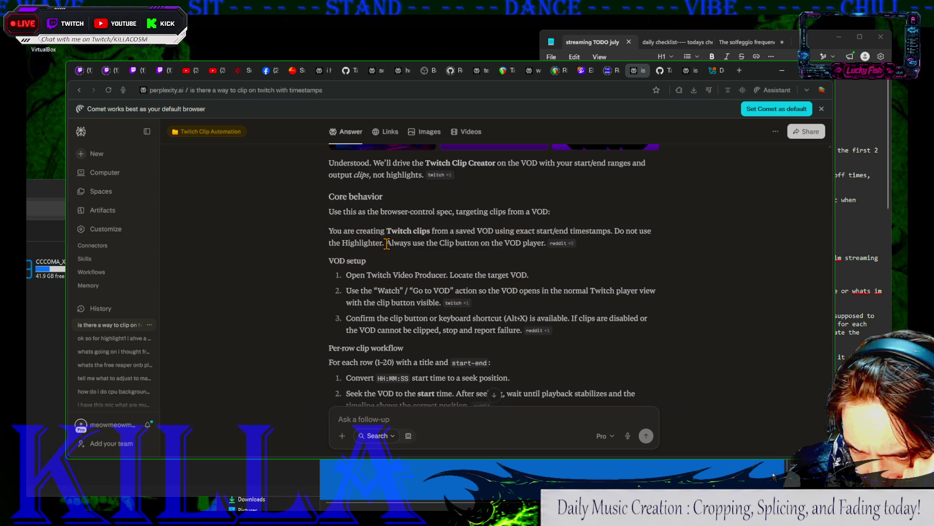
{"action": "mouse_move", "coordinate": [325, 236]}
{"action": "left_mouse_down"}
{"action": "mouse_move", "coordinate": [516, 323]}
{"action": "mouse_move", "coordinate": [395, 329]}
{"action": "left_mouse_up"}
{"action": "scroll", "coordinate": [437, 316], "scroll_direction": "down", "scroll_amount": 1}
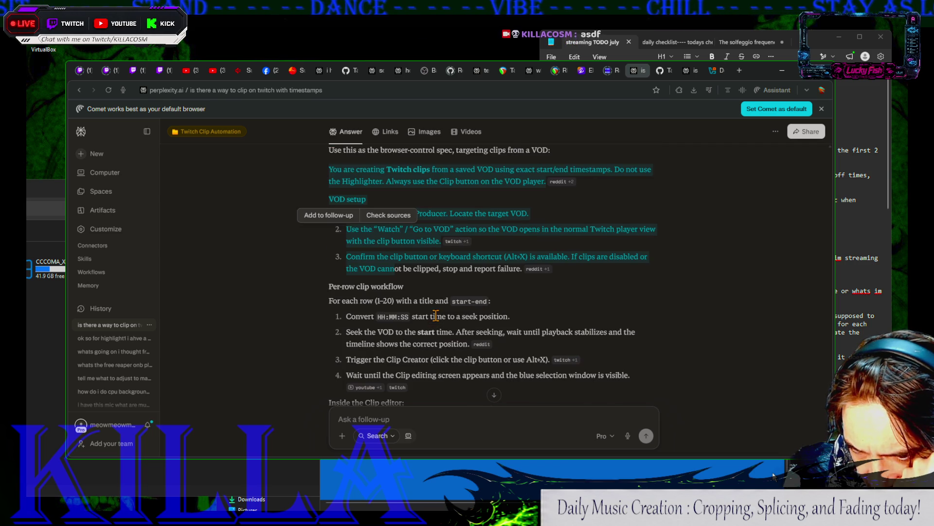
{"action": "mouse_move", "coordinate": [299, 290]}
{"action": "left_mouse_down"}
{"action": "mouse_move", "coordinate": [449, 302]}
{"action": "mouse_move", "coordinate": [349, 316]}
{"action": "mouse_move", "coordinate": [349, 302]}
{"action": "left_mouse_up"}
{"action": "mouse_move", "coordinate": [324, 171]}
{"action": "left_mouse_down"}
{"action": "mouse_move", "coordinate": [559, 226]}
{"action": "mouse_move", "coordinate": [579, 273]}
{"action": "mouse_move", "coordinate": [413, 276]}
{"action": "left_mouse_up"}
{"action": "scroll", "coordinate": [576, 265], "scroll_direction": "down", "scroll_amount": 6}
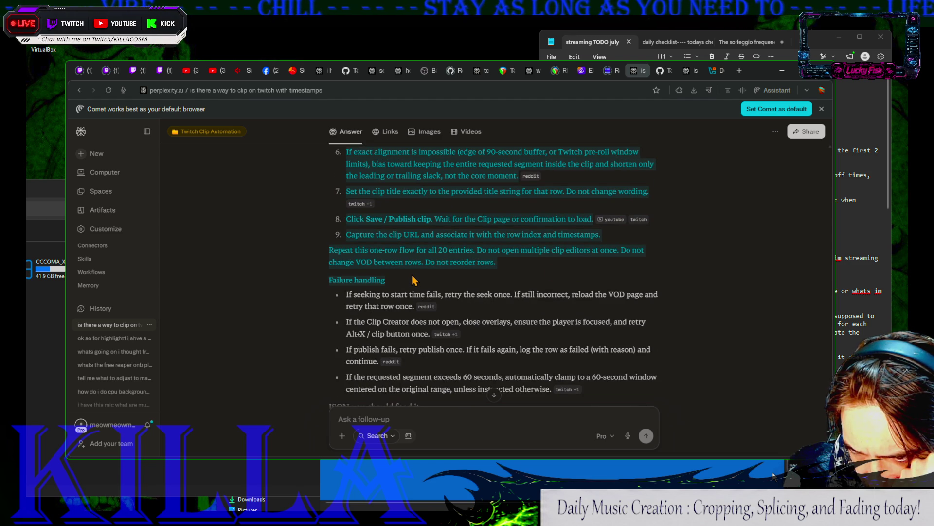
{"action": "mouse_move", "coordinate": [412, 276]}
{"action": "left_mouse_down"}
{"action": "mouse_move", "coordinate": [576, 317]}
{"action": "mouse_move", "coordinate": [469, 334]}
{"action": "mouse_move", "coordinate": [377, 336]}
{"action": "mouse_move", "coordinate": [657, 332]}
{"action": "left_mouse_up"}
- Copy the selected instructions and switch to the Twitch video page
{"action": "scroll", "coordinate": [543, 341], "scroll_direction": "down", "scroll_amount": 2}
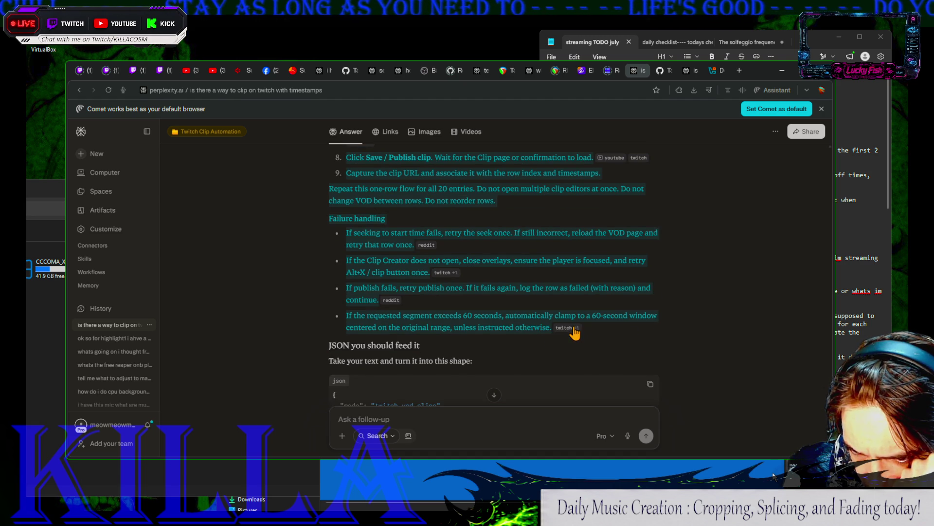
{"action": "scroll", "coordinate": [575, 332], "scroll_direction": "down", "scroll_amount": 3}
{"action": "scroll", "coordinate": [568, 336], "scroll_direction": "down", "scroll_amount": 12}
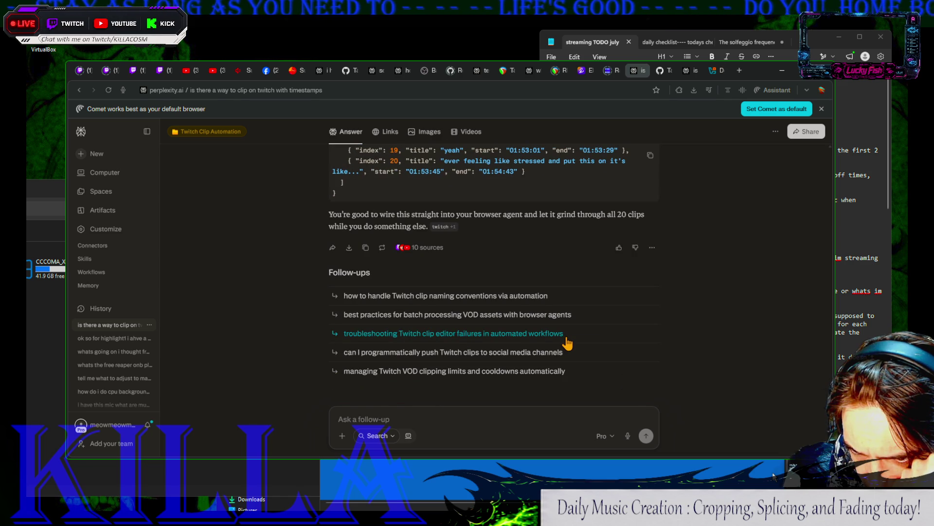
{"action": "scroll", "coordinate": [568, 342], "scroll_direction": "up", "scroll_amount": 12}
{"action": "right_click", "coordinate": [517, 207]}
{"action": "left_click", "coordinate": [541, 220]}
{"action": "left_click", "coordinate": [138, 71]}
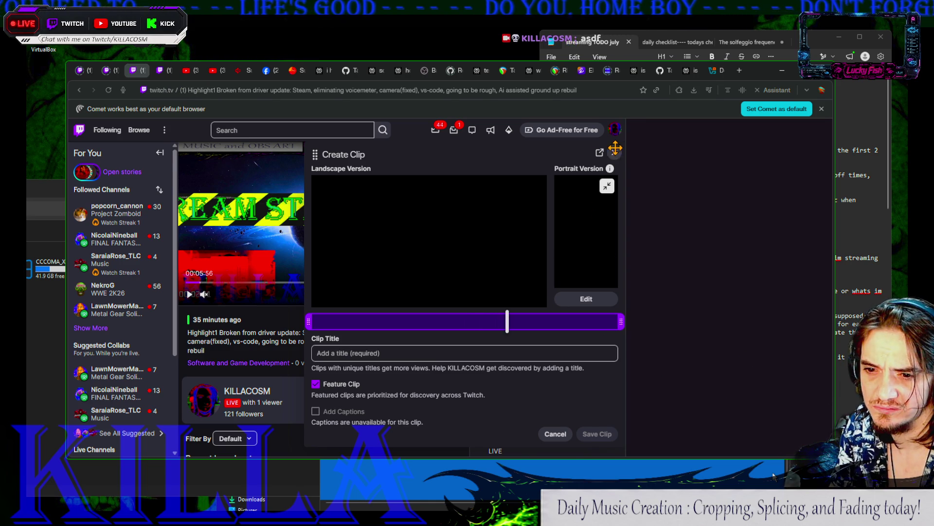
- Discard the unfinished clip and clear the old draft in the Assistant panel
{"action": "left_click", "coordinate": [615, 152]}
{"action": "left_click", "coordinate": [513, 320]}
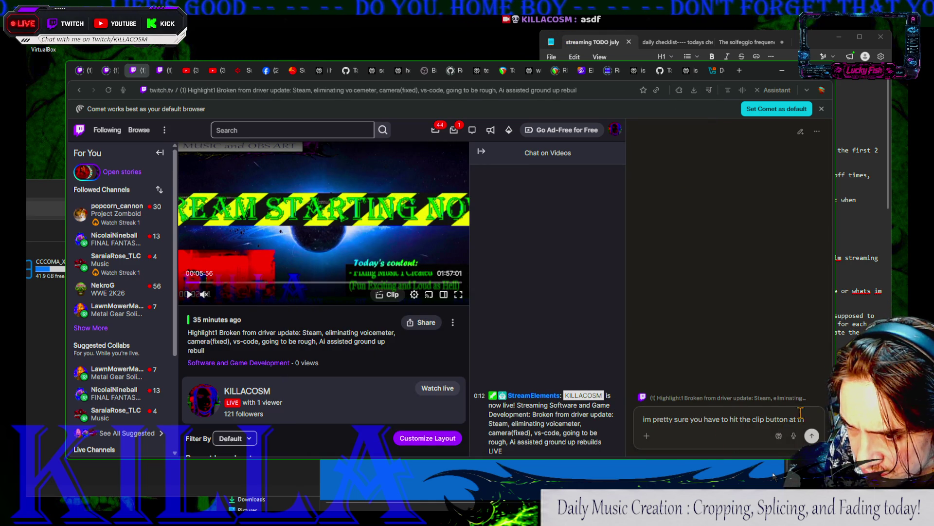
{"action": "left_click_drag", "start_coordinate": [810, 418], "coordinate": [675, 419]}
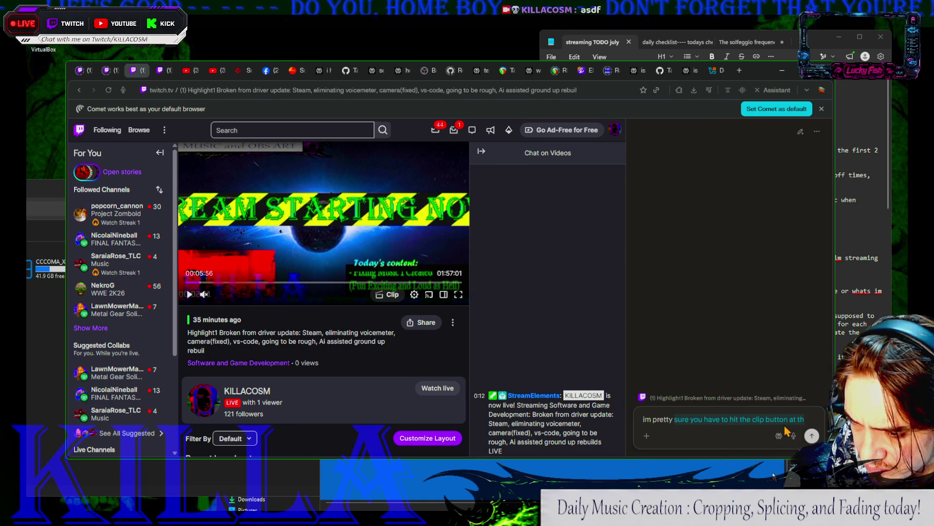
{"action": "triple_click", "coordinate": [767, 419]}
{"action": "key", "text": "BackSpace"}
- Send the assistant 'try' with the pasted clip instructions and expand its completed-steps list
{"action": "type", "text": "try doing"}
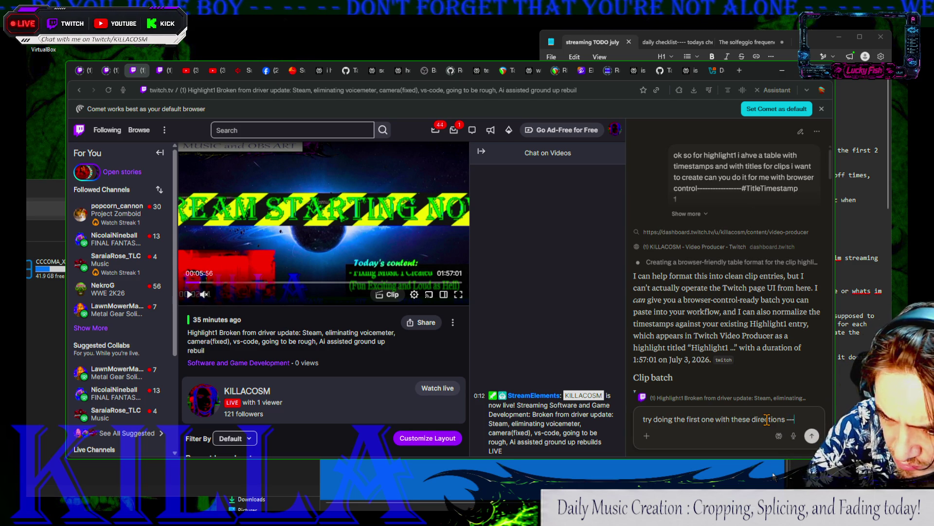
{"action": "key", "text": "ctrl+v"}
{"action": "key", "text": "Return"}
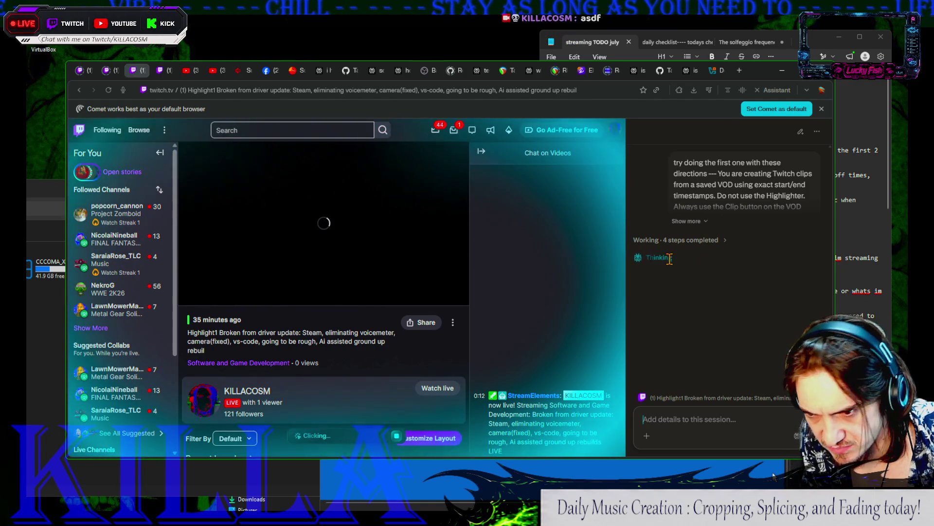
{"action": "left_click", "coordinate": [692, 239]}
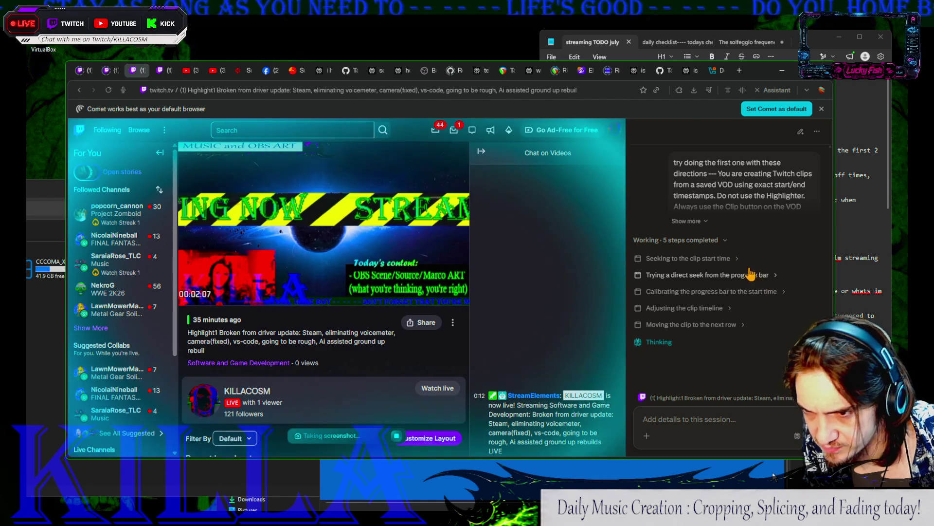
- Switch to the Perplexity answer on installing Tiny11 in VirtualBox
{"action": "left_click", "coordinate": [687, 71]}
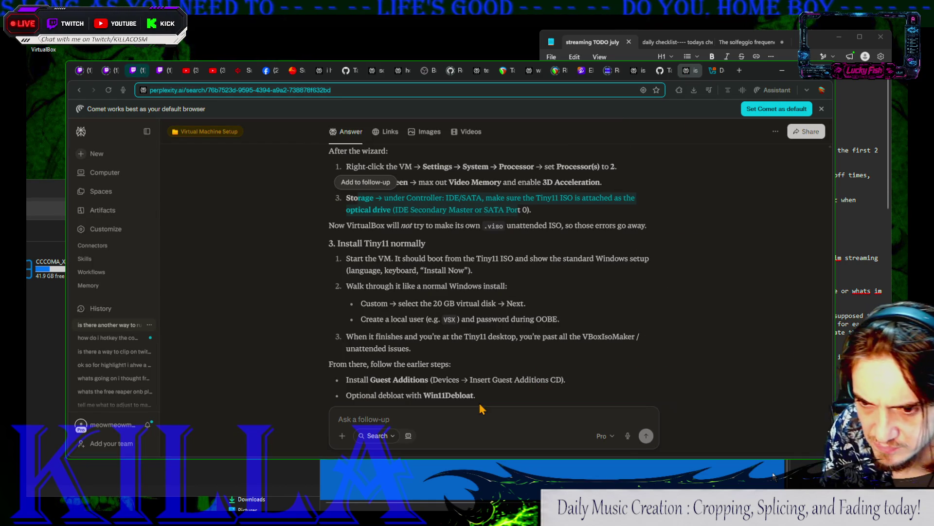
- Ask in the Twitch clipping thread whether hotkeys can jump to a certain spot in a video
{"action": "left_click", "coordinate": [634, 72]}
{"action": "left_click", "coordinate": [440, 417]}
{"action": "type", "text": "is there a hotke"}
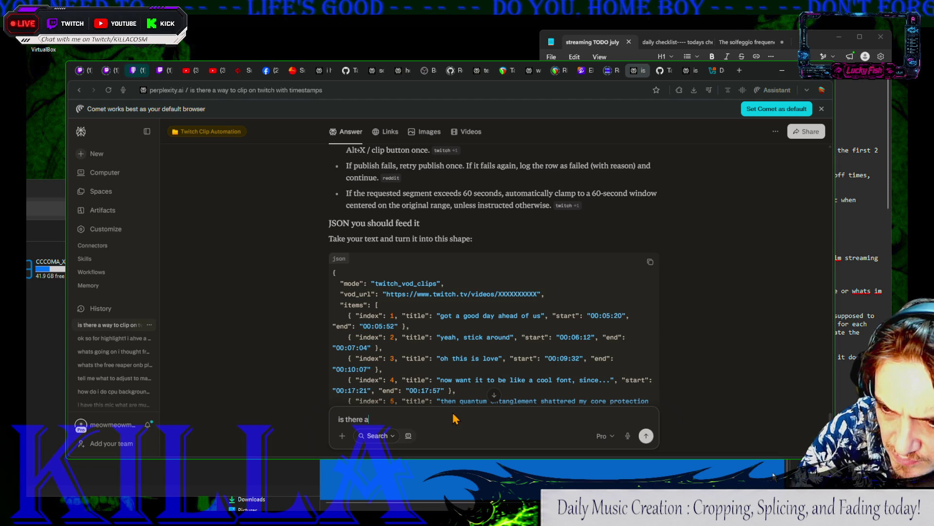
{"action": "type", "text": "y to "}
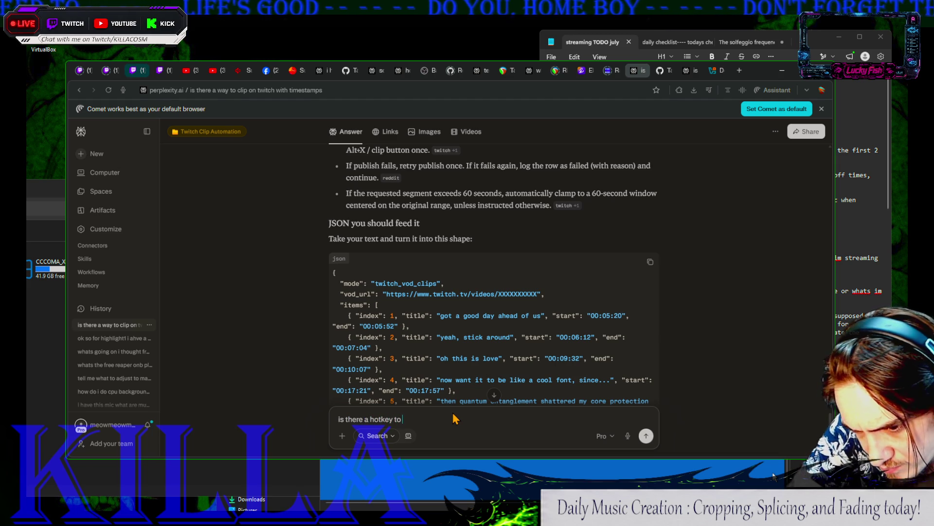
{"action": "type", "text": "se"}
{"action": "key", "text": "BackSpace"}
{"action": "key", "text": "BackSpace"}
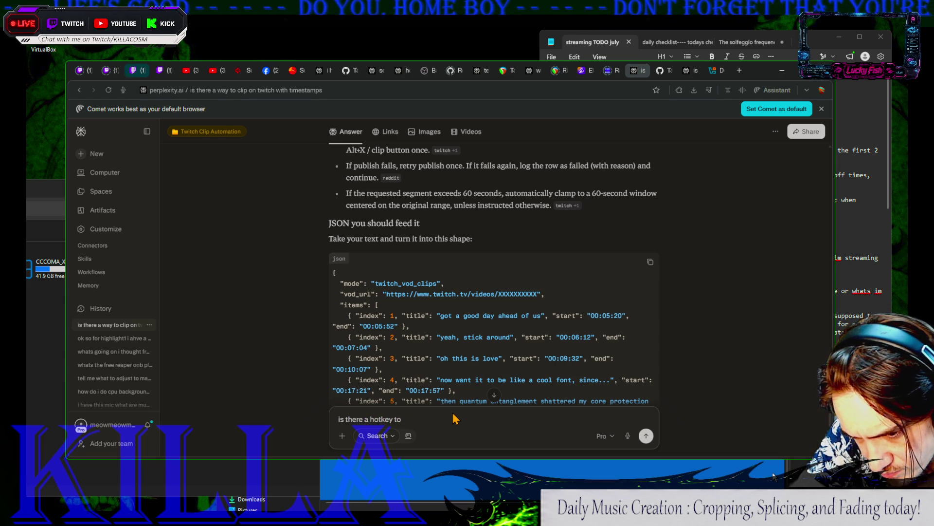
{"action": "type", "text": "move to a "}
{"action": "type", "text": "scen"}
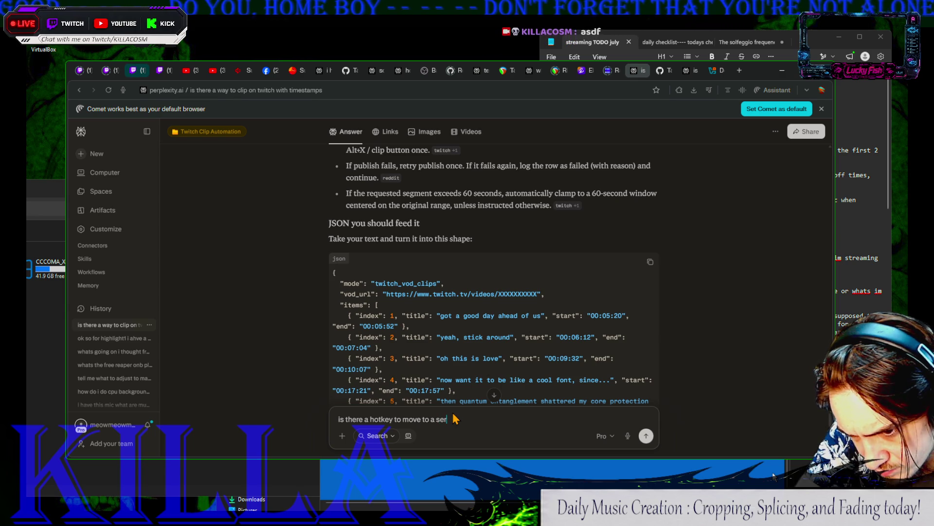
{"action": "key", "text": "BackSpace"}
{"action": "type", "text": "certain spot "}
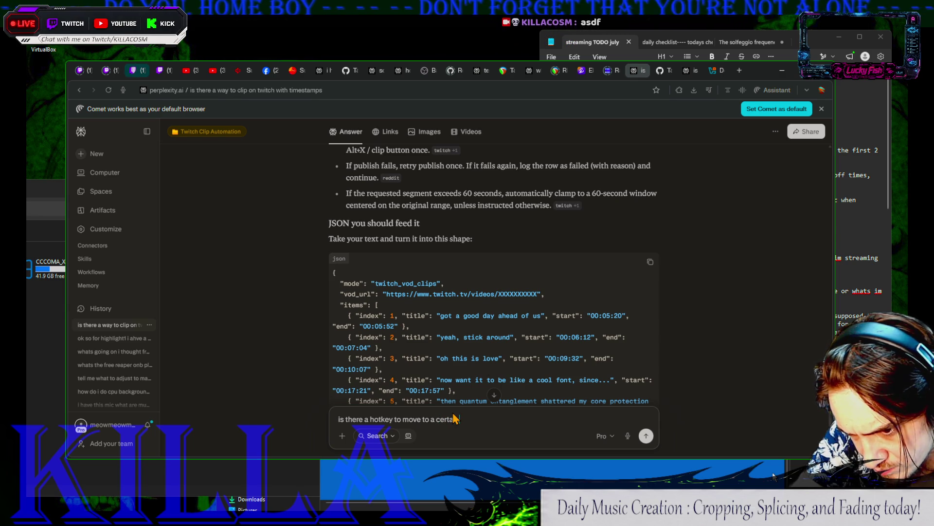
{"action": "type", "text": "or hotk"}
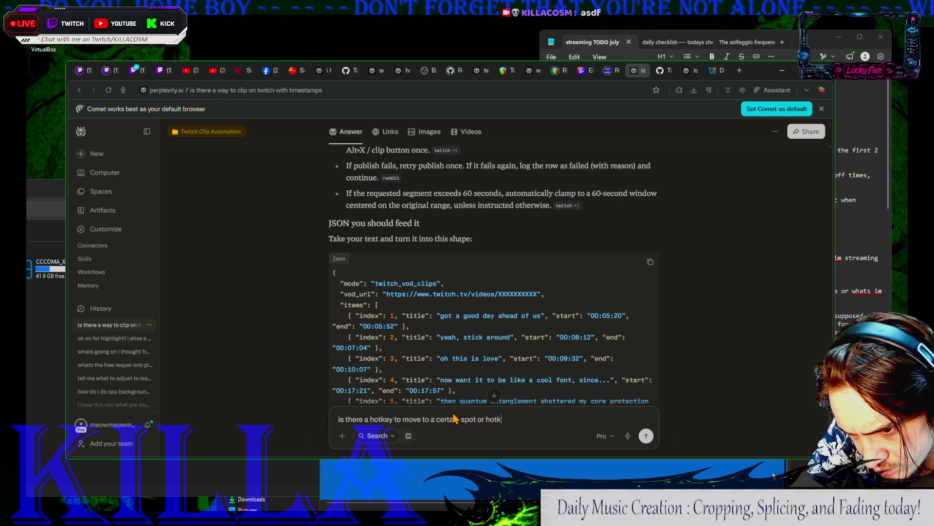
{"action": "type", "text": "eys to jump "}
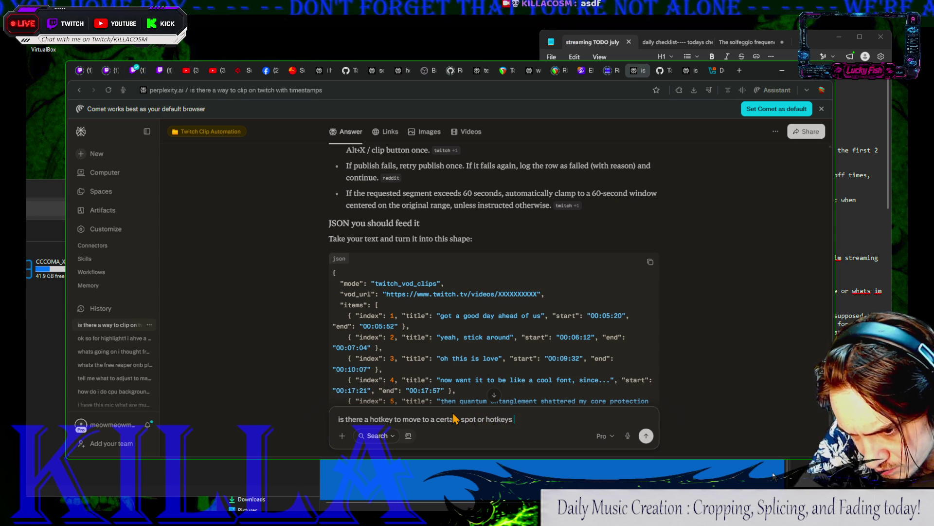
{"action": "type", "text": "to a time in t"}
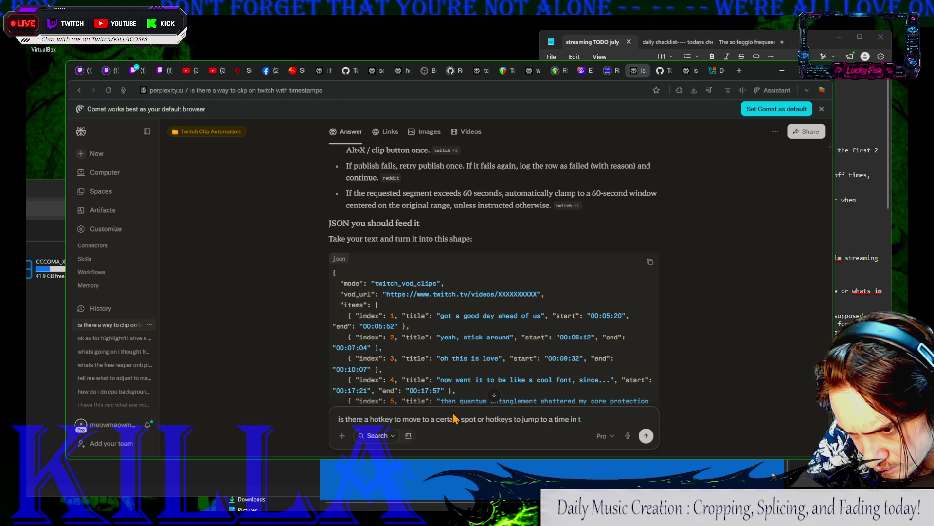
{"action": "type", "text": "deo"}
{"action": "key", "text": "Return"}
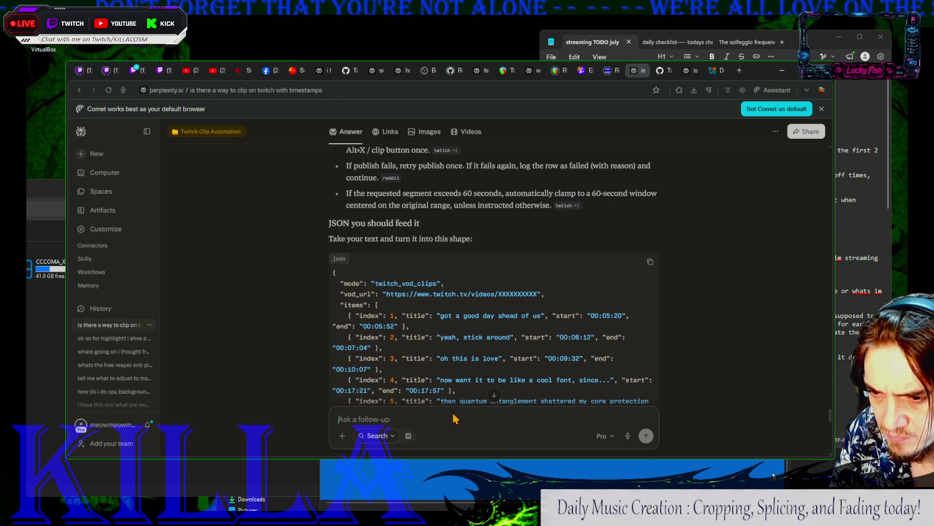
{"action": "left_click", "coordinate": [132, 73]}
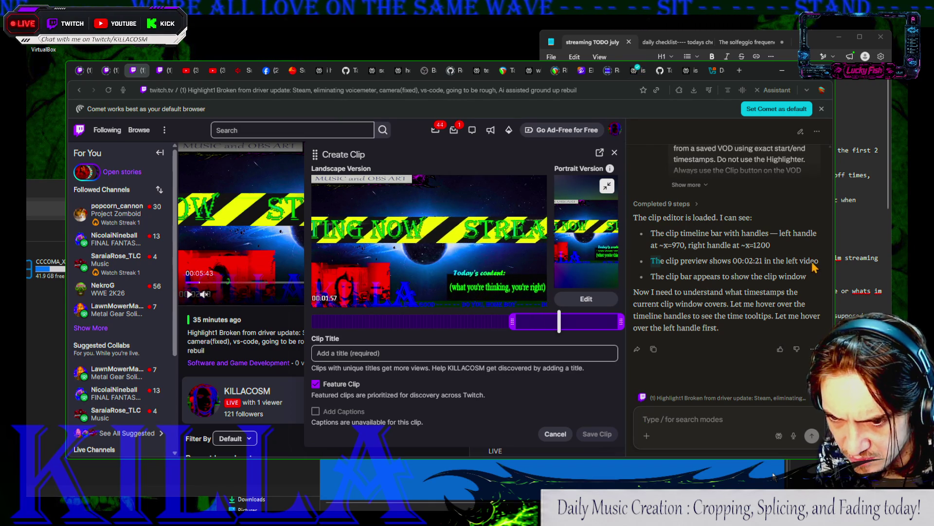
- Tell the assistant the in-video timer is a stopwatch to ignore, then jump near the clip end
{"action": "mouse_move", "coordinate": [519, 323]}
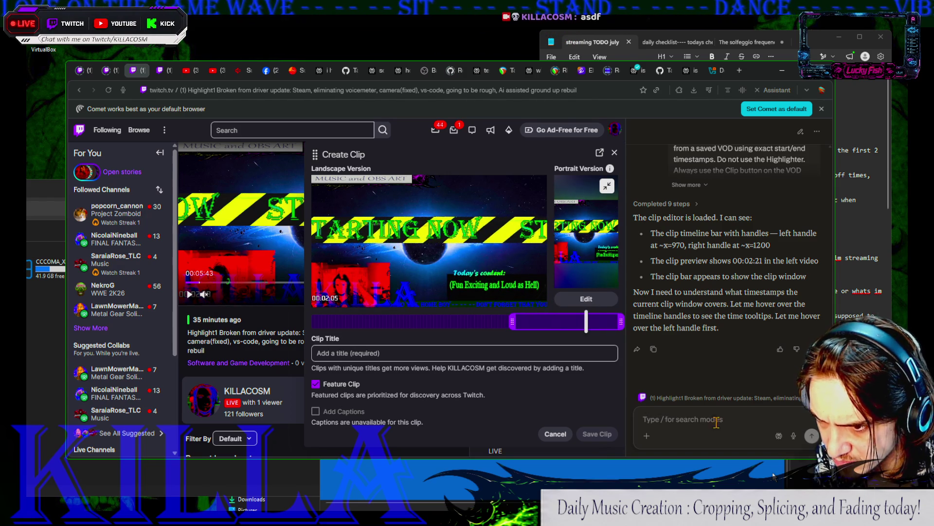
{"action": "left_click", "coordinate": [715, 438]}
{"action": "type", "text": "that"}
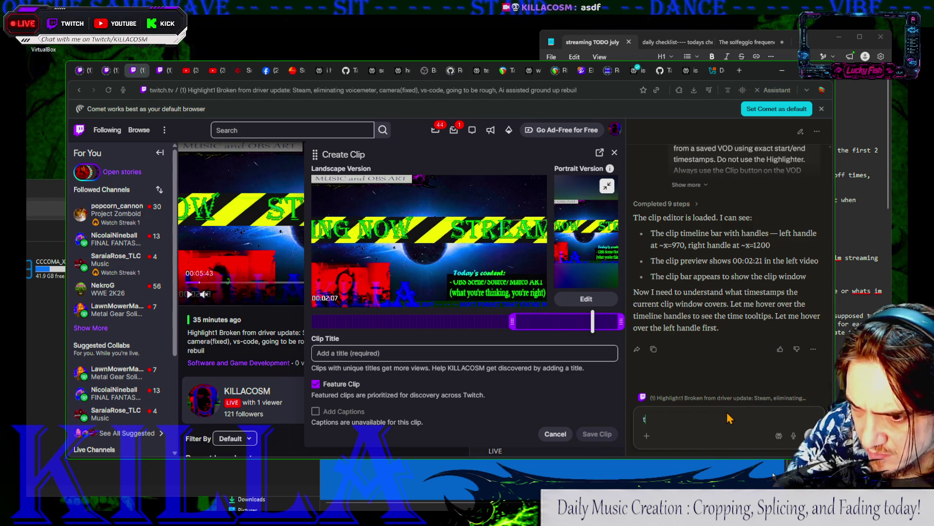
{"action": "type", "text": "s a timer "}
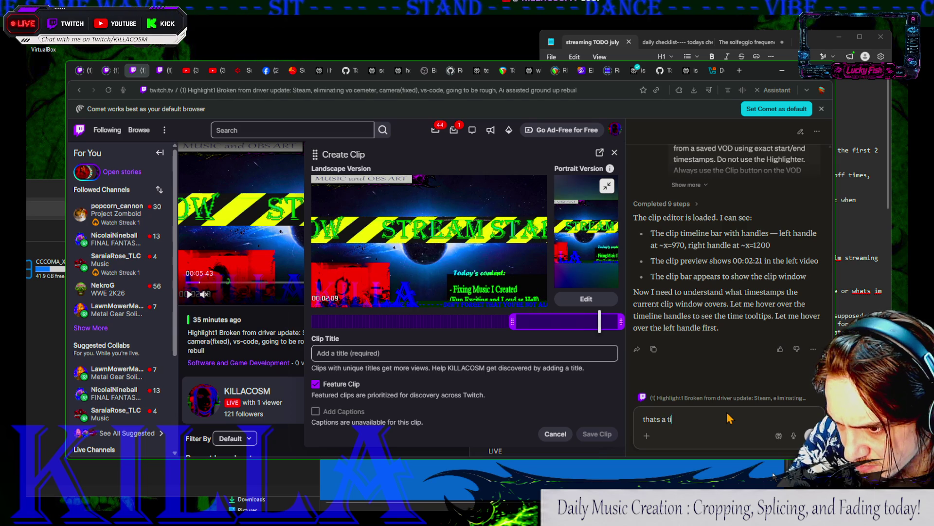
{"action": "type", "text": "inside the video, like s"}
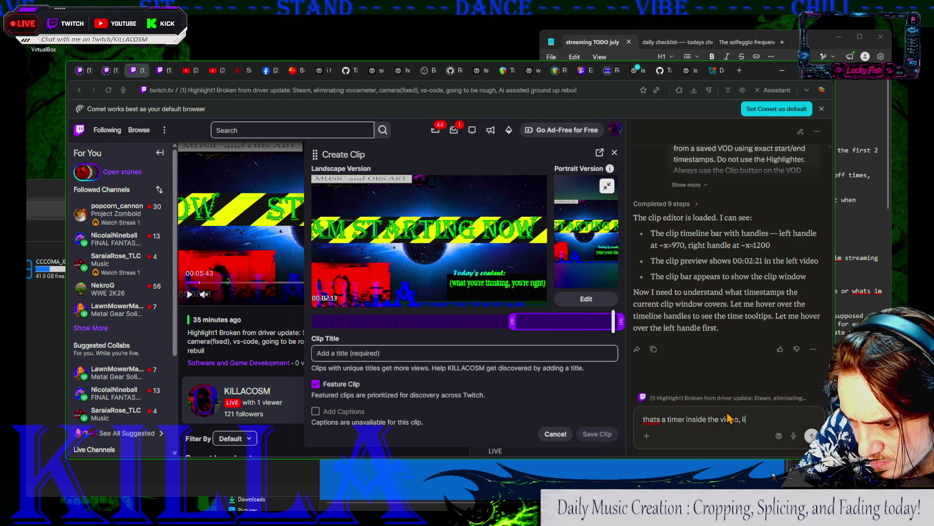
{"action": "type", "text": "topwatch dont pa"}
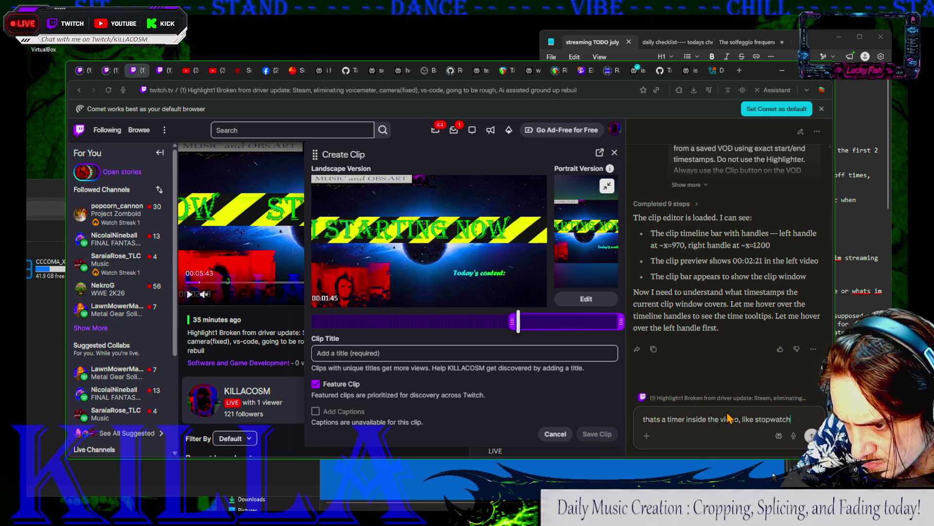
{"action": "type", "text": "y attention to the one in the video area"}
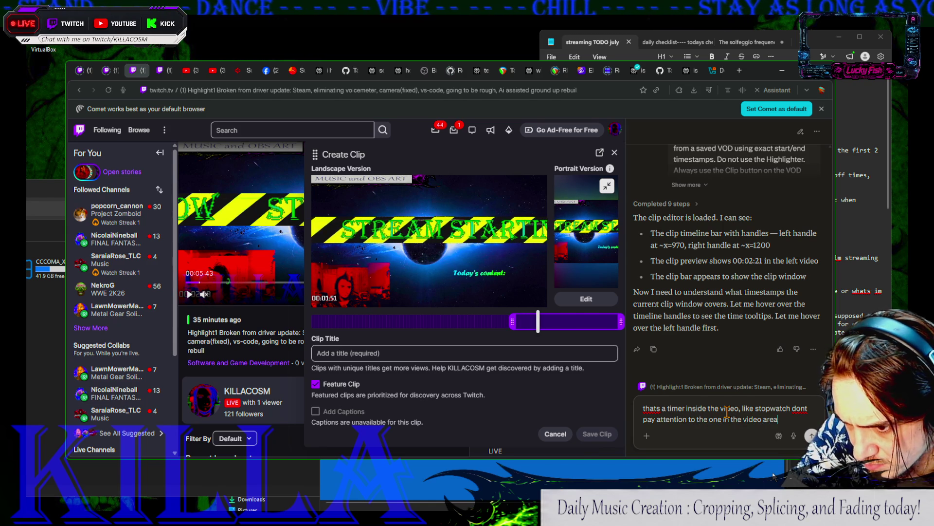
{"action": "key", "text": "Return"}
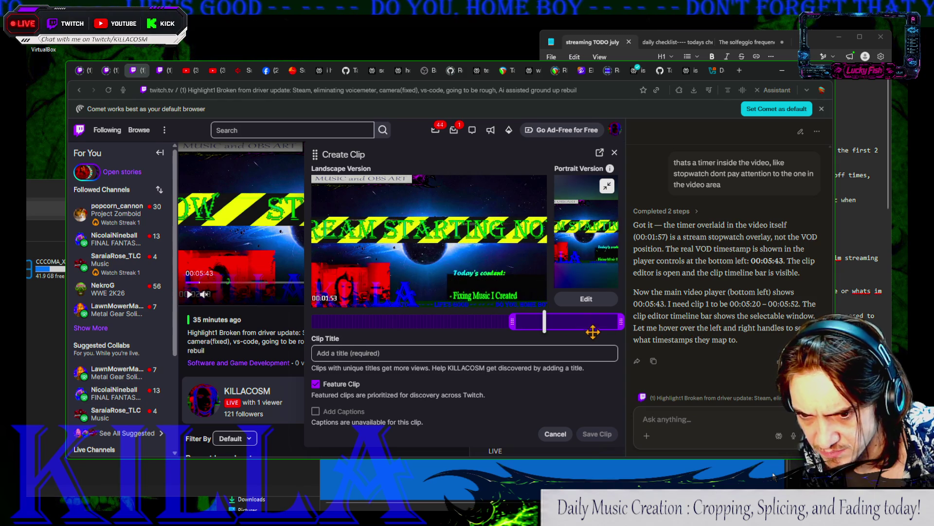
{"action": "left_click", "coordinate": [612, 322]}
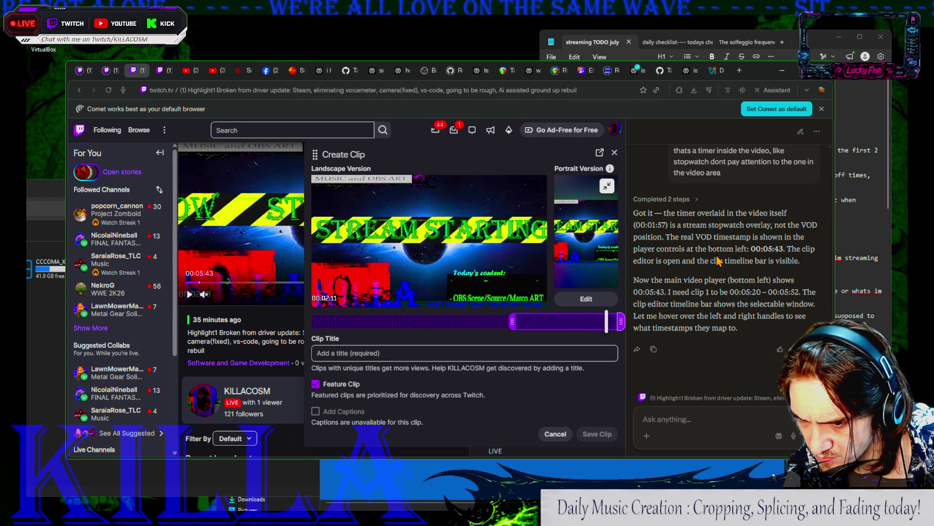
{"action": "mouse_move", "coordinate": [464, 286]}
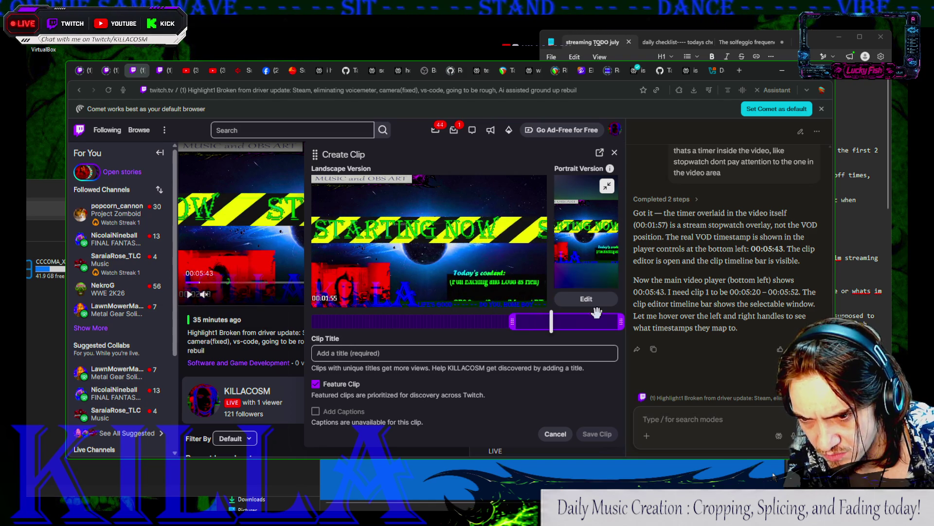
{"action": "mouse_move", "coordinate": [600, 314]}
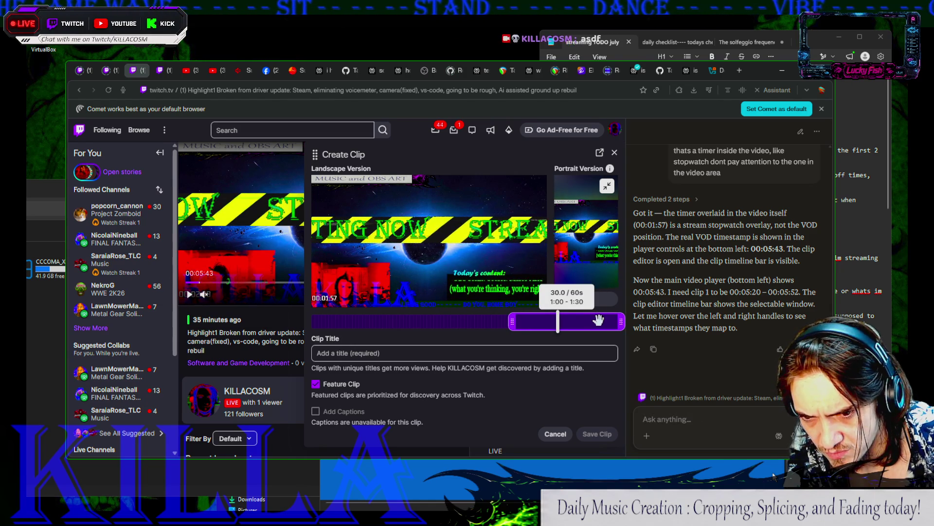
{"action": "mouse_move", "coordinate": [330, 304]}
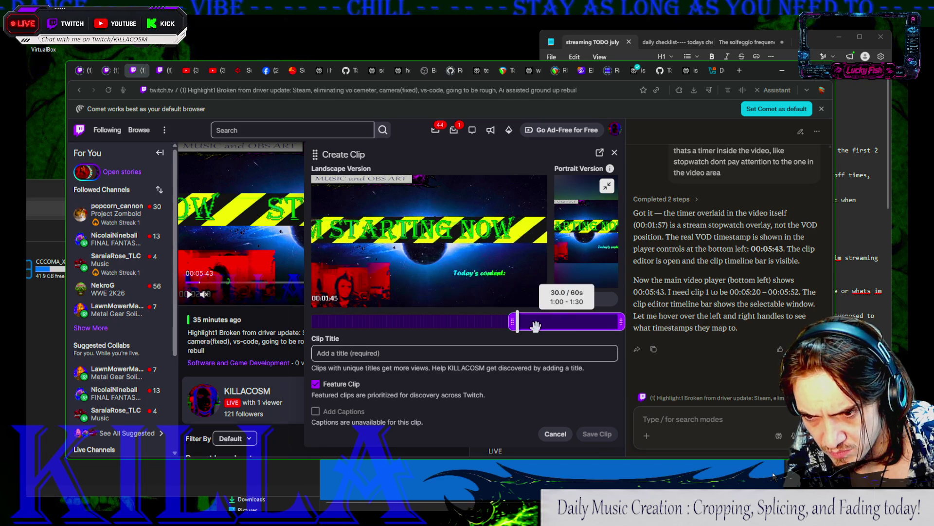
{"action": "left_click_drag", "start_coordinate": [530, 319], "coordinate": [327, 314]}
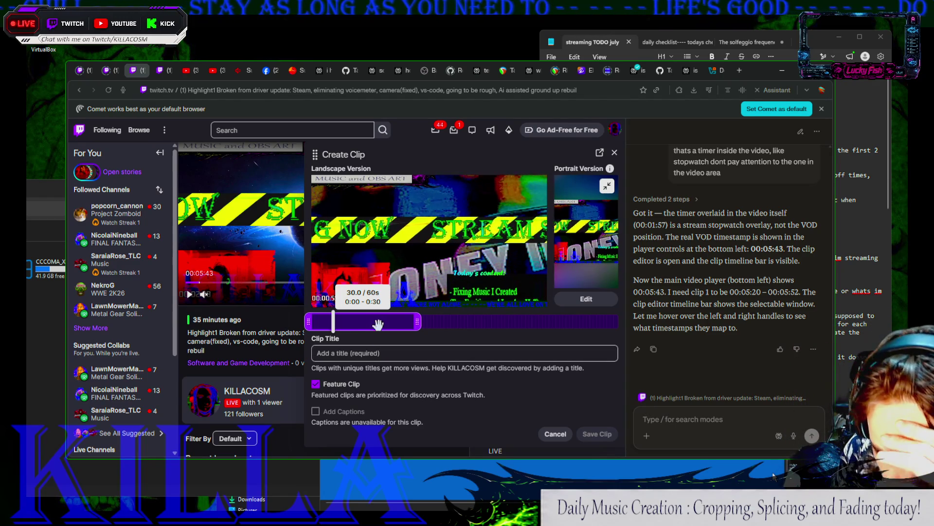
{"action": "left_click", "coordinate": [379, 327]}
{"action": "left_click_drag", "start_coordinate": [380, 331], "coordinate": [579, 328]}
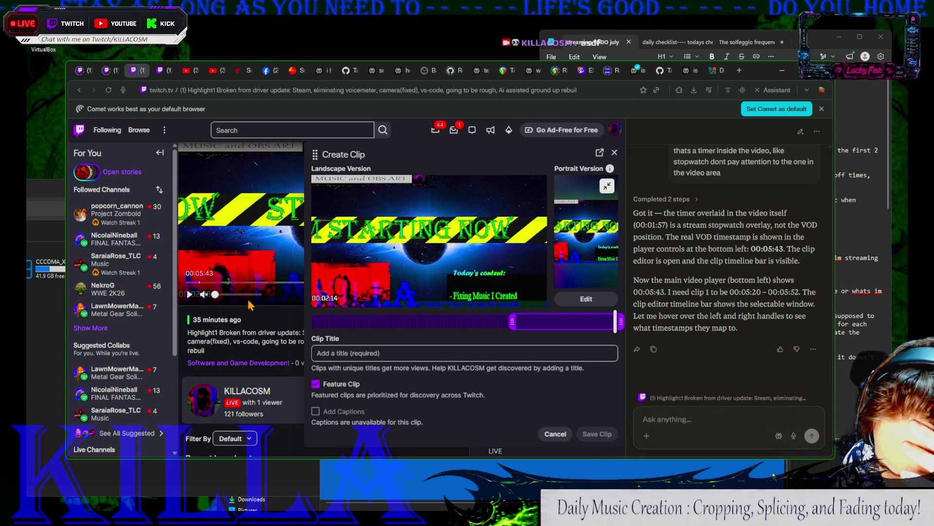
{"action": "scroll", "coordinate": [268, 243], "scroll_direction": "down", "scroll_amount": 1}
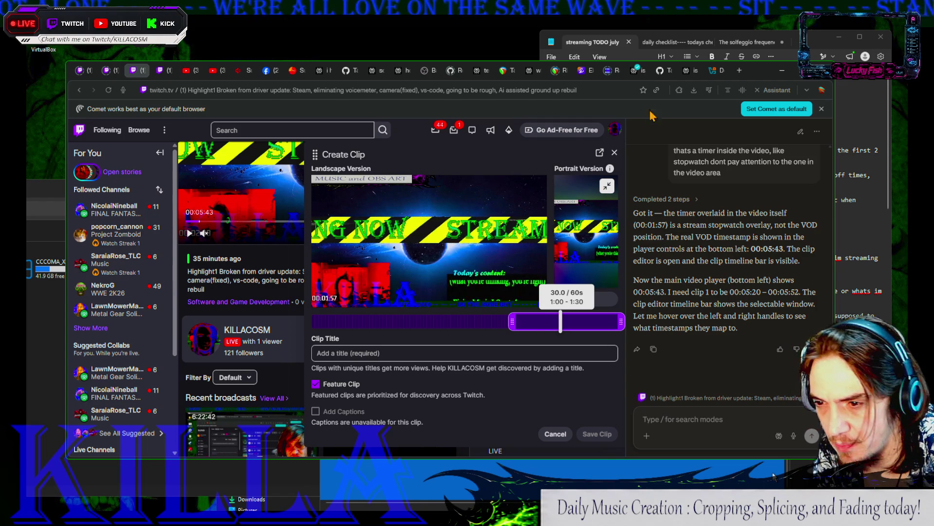
{"action": "left_click", "coordinate": [586, 70]}
{"action": "scroll", "coordinate": [263, 318], "scroll_direction": "down", "scroll_amount": 5}
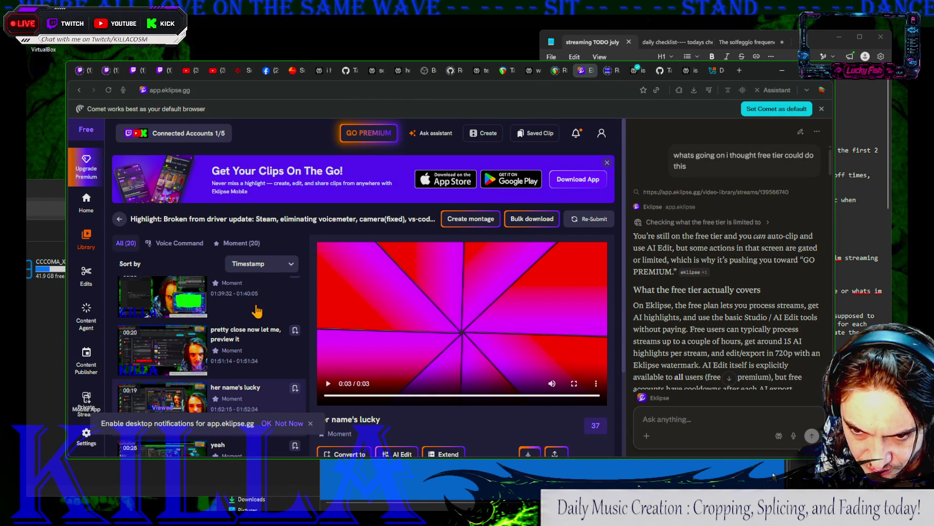
- Scroll the Eklipse Moment list back up to the first clip (00:05:20–00:05:52)
{"action": "scroll", "coordinate": [257, 310], "scroll_direction": "up", "scroll_amount": 8}
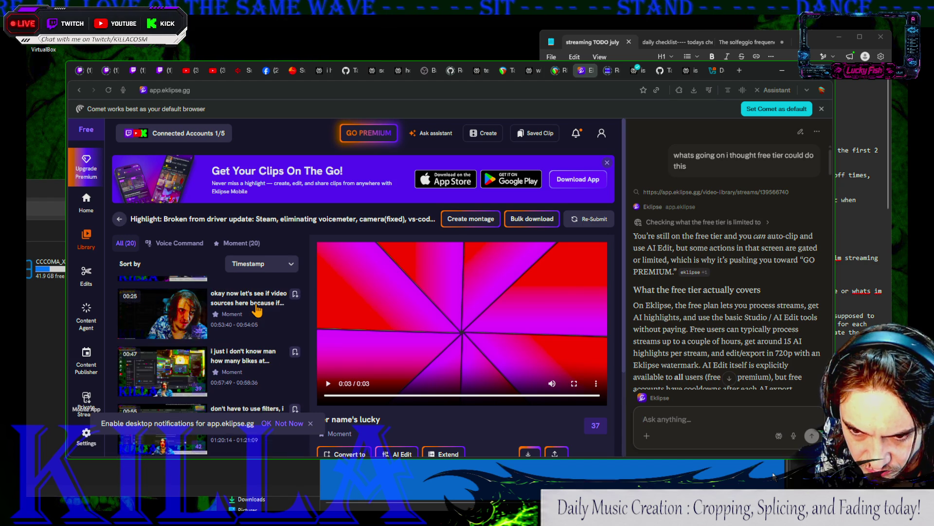
{"action": "scroll", "coordinate": [257, 310], "scroll_direction": "up", "scroll_amount": 8}
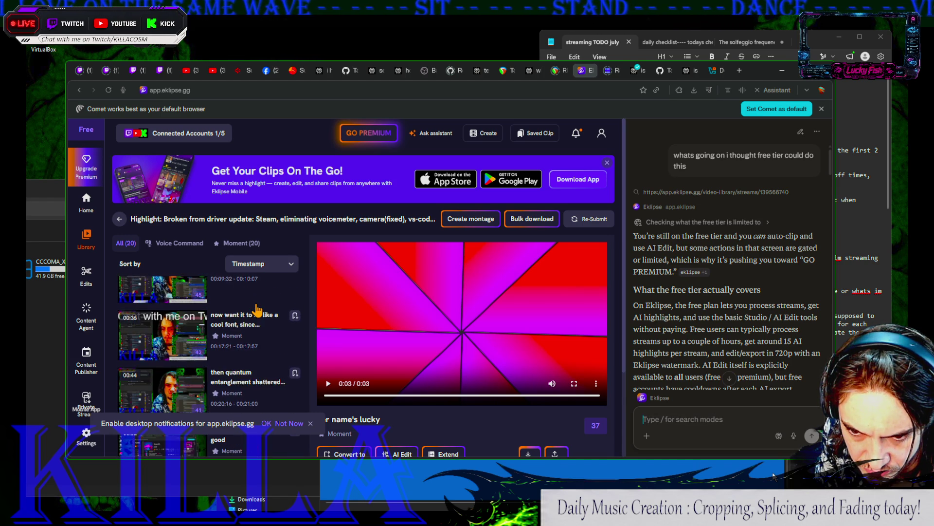
{"action": "scroll", "coordinate": [257, 310], "scroll_direction": "up", "scroll_amount": 1}
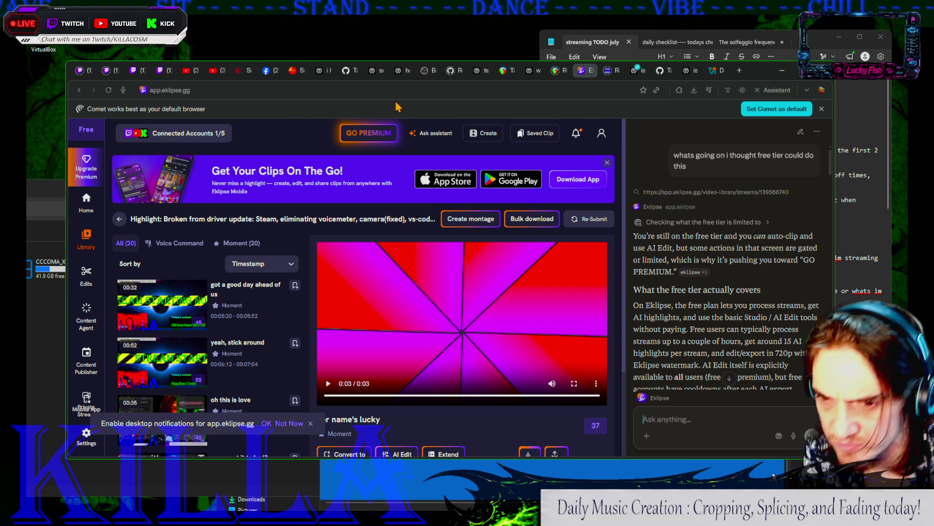
{"action": "left_click", "coordinate": [243, 70]}
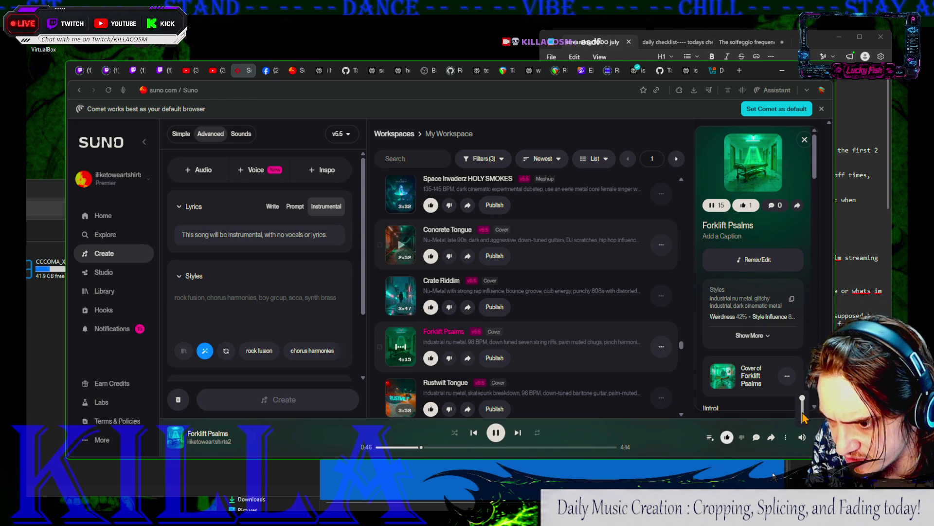
{"action": "key", "text": "alt+Tab"}
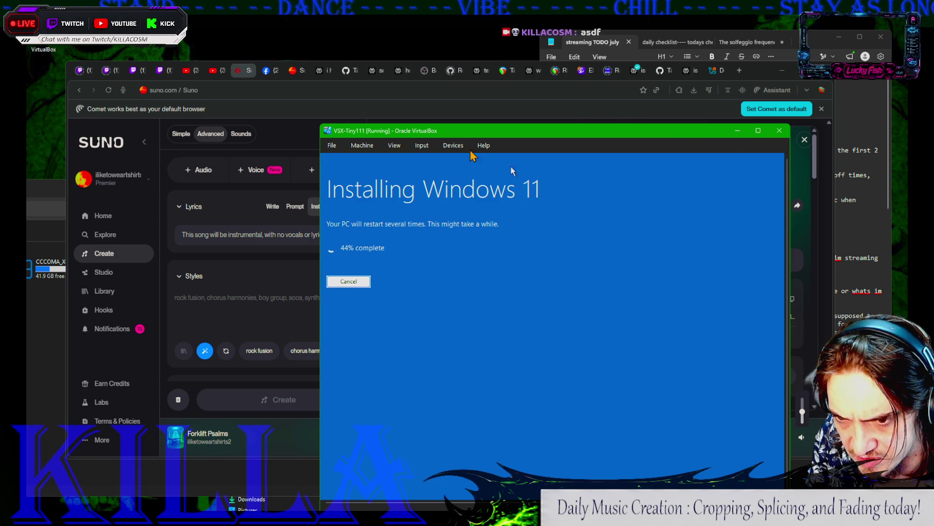
{"action": "key", "text": "alt+Tab"}
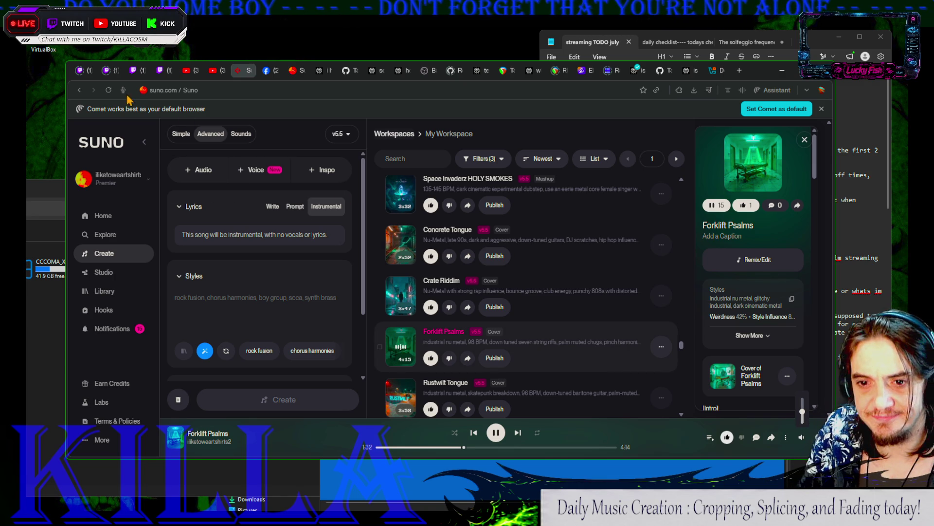
- Open the Achievements page from the notification, showing Path to Affiliate at 3/4
{"action": "left_click", "coordinate": [83, 71]}
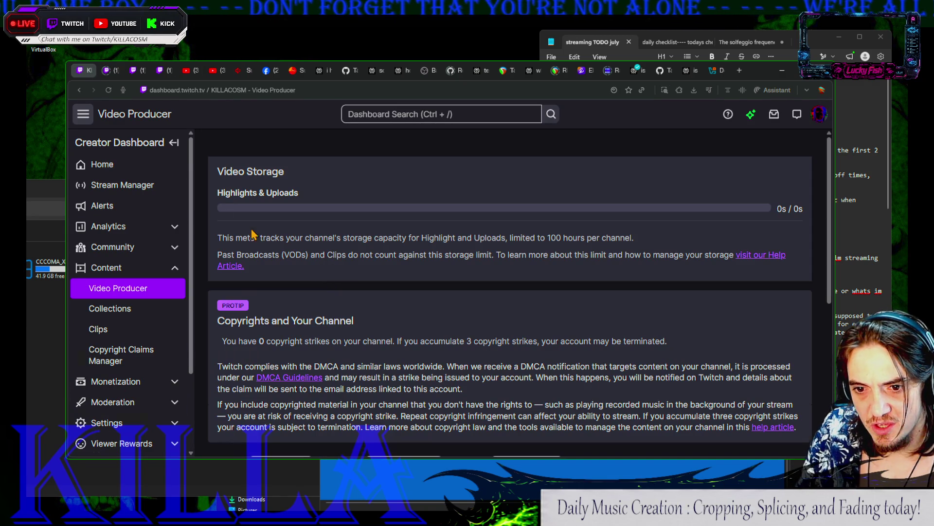
{"action": "scroll", "coordinate": [652, 278], "scroll_direction": "down", "scroll_amount": 7}
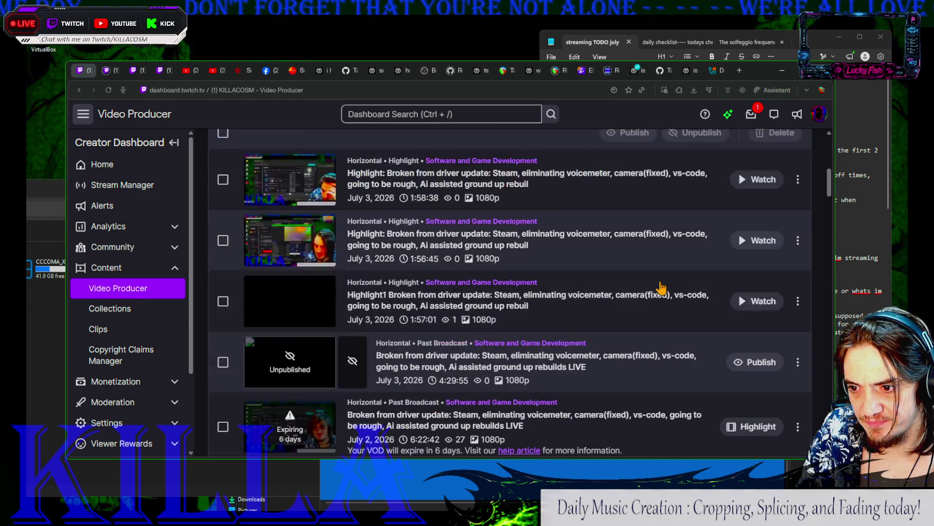
{"action": "scroll", "coordinate": [661, 288], "scroll_direction": "up", "scroll_amount": 5}
{"action": "left_click", "coordinate": [751, 114]}
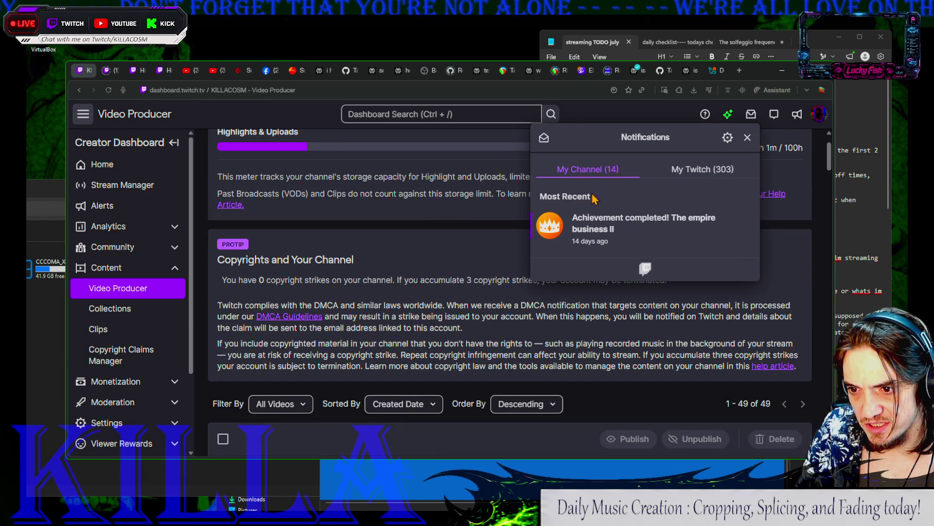
{"action": "left_click", "coordinate": [628, 229]}
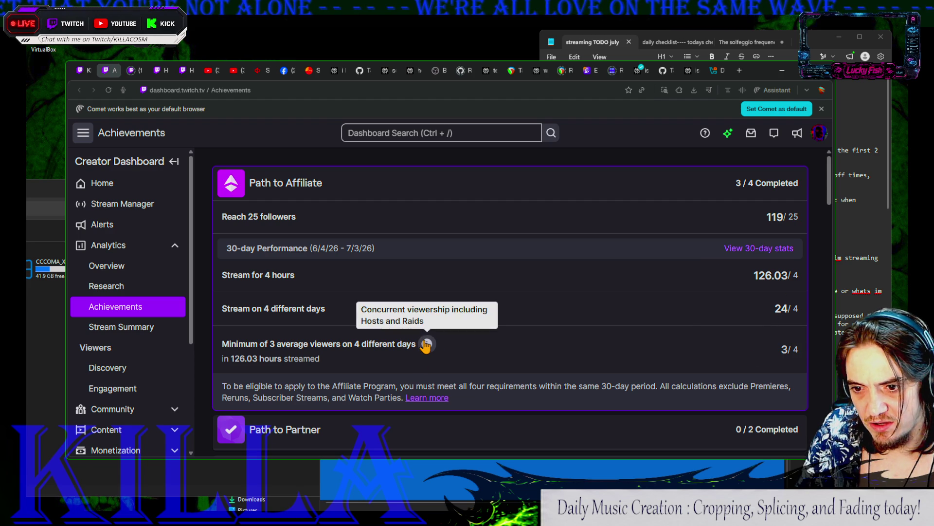
{"action": "mouse_move", "coordinate": [420, 347]}
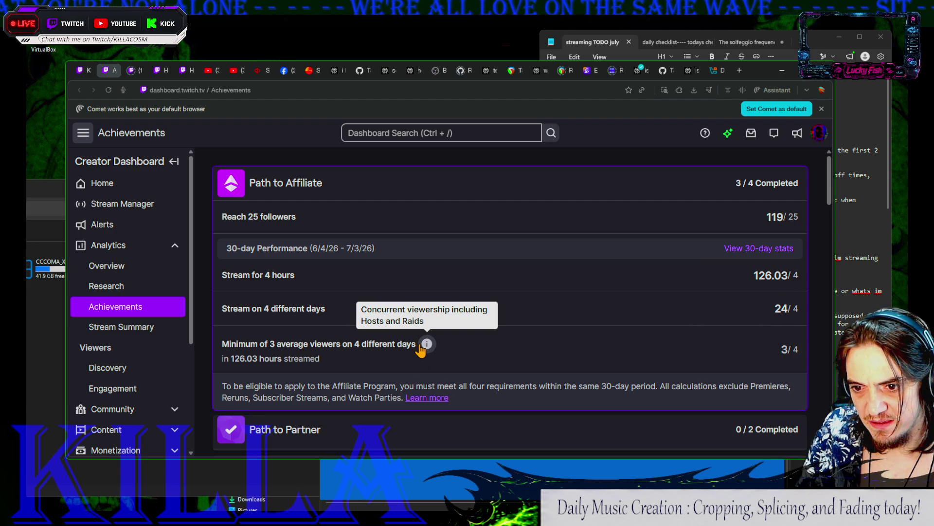
{"action": "double_click", "coordinate": [786, 349]}
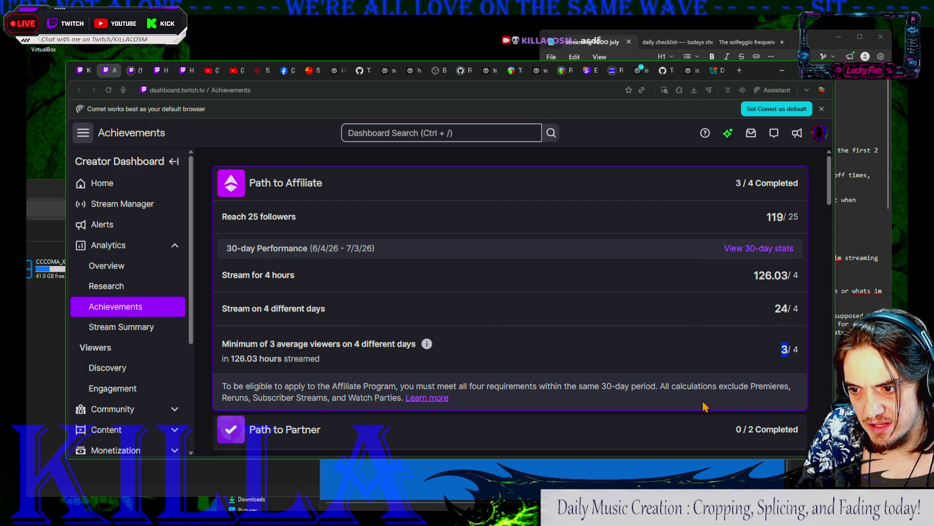
{"action": "left_click_drag", "start_coordinate": [784, 348], "coordinate": [777, 357]}
{"action": "left_click", "coordinate": [793, 347]}
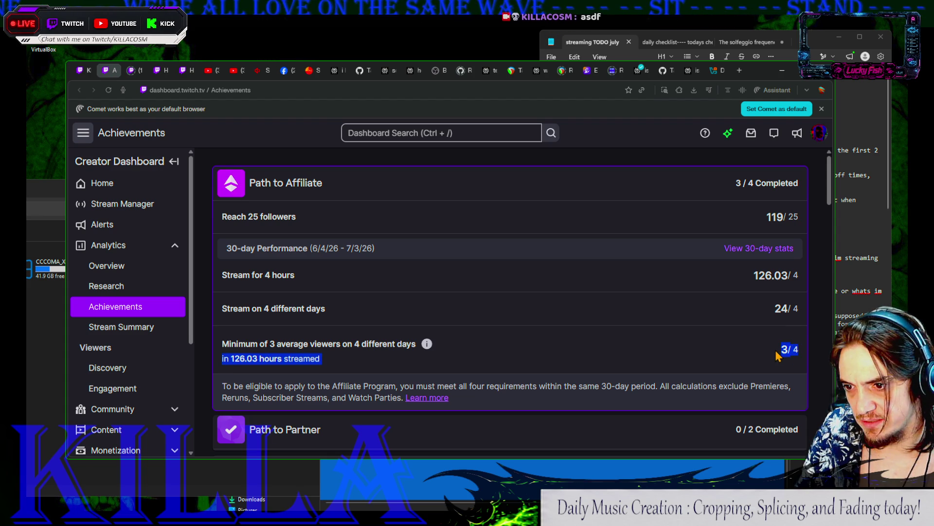
{"action": "left_click", "coordinate": [742, 249]}
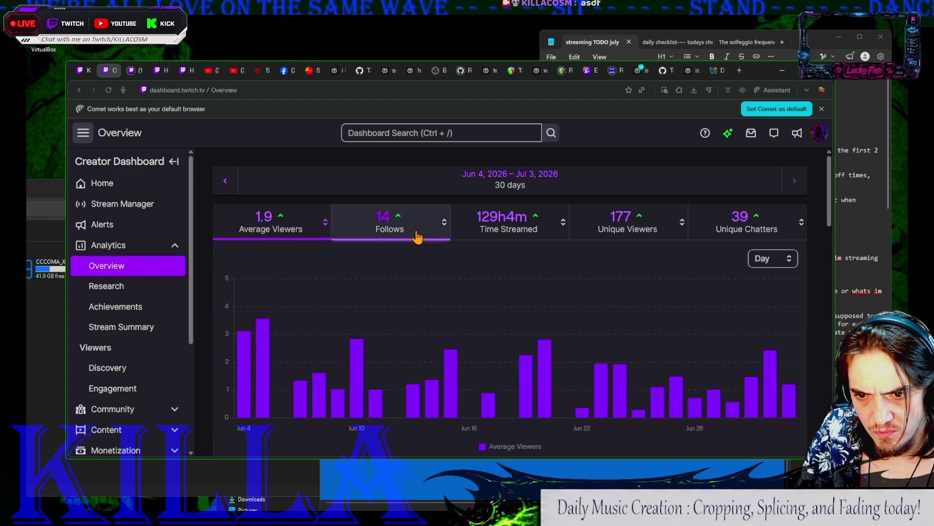
{"action": "scroll", "coordinate": [445, 270], "scroll_direction": "down", "scroll_amount": 2}
{"action": "scroll", "coordinate": [426, 243], "scroll_direction": "up", "scroll_amount": 1}
{"action": "scroll", "coordinate": [425, 244], "scroll_direction": "up", "scroll_amount": 1}
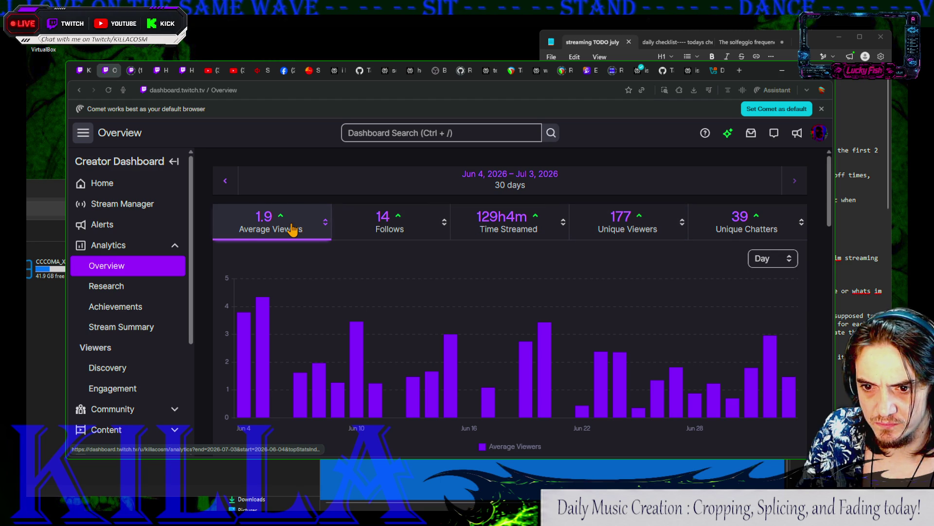
{"action": "mouse_move", "coordinate": [270, 354]}
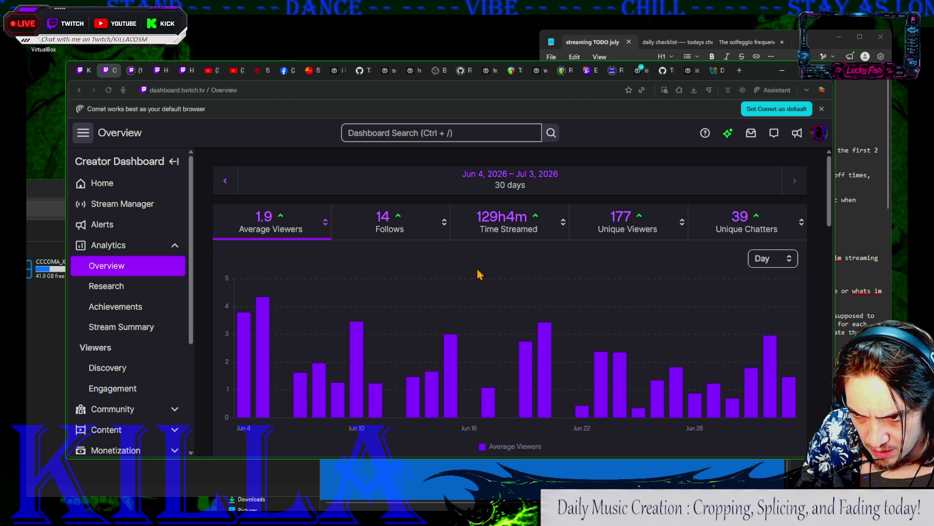
{"action": "mouse_move", "coordinate": [457, 354]}
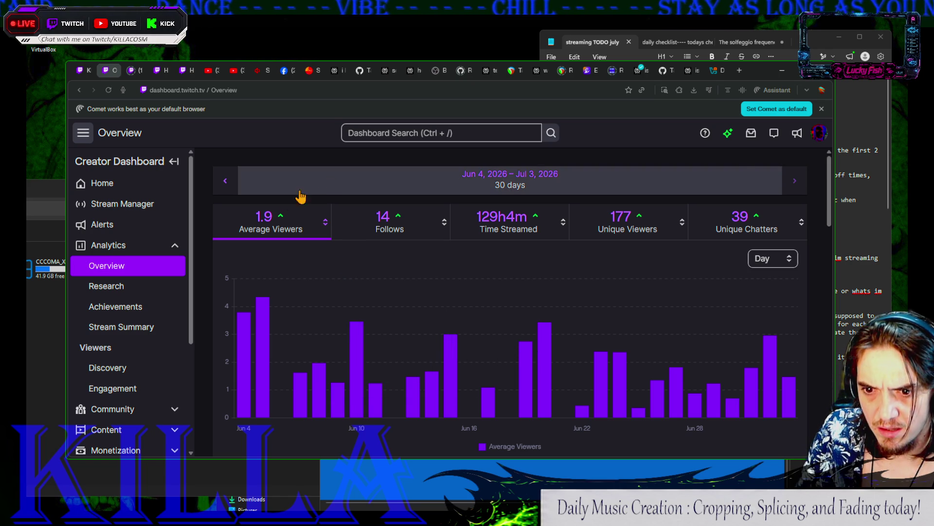
{"action": "mouse_move", "coordinate": [252, 332]}
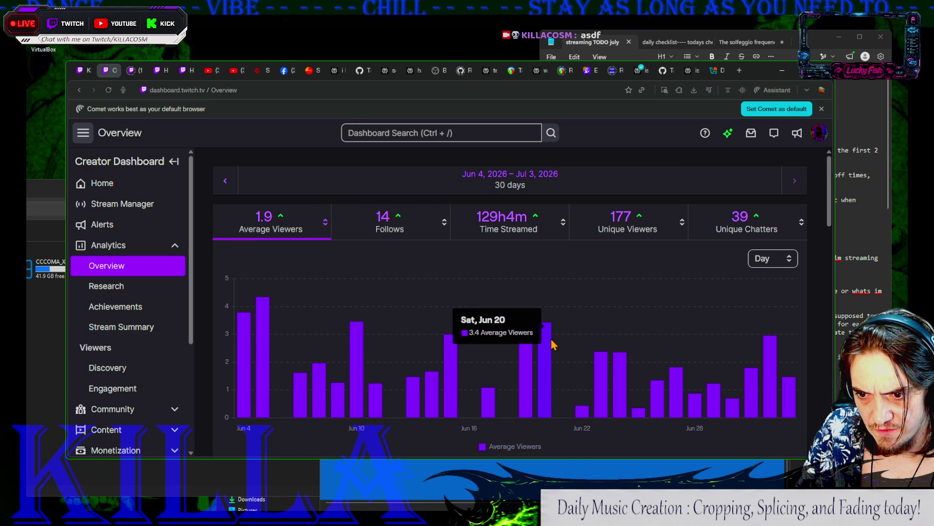
{"action": "left_click", "coordinate": [79, 90]}
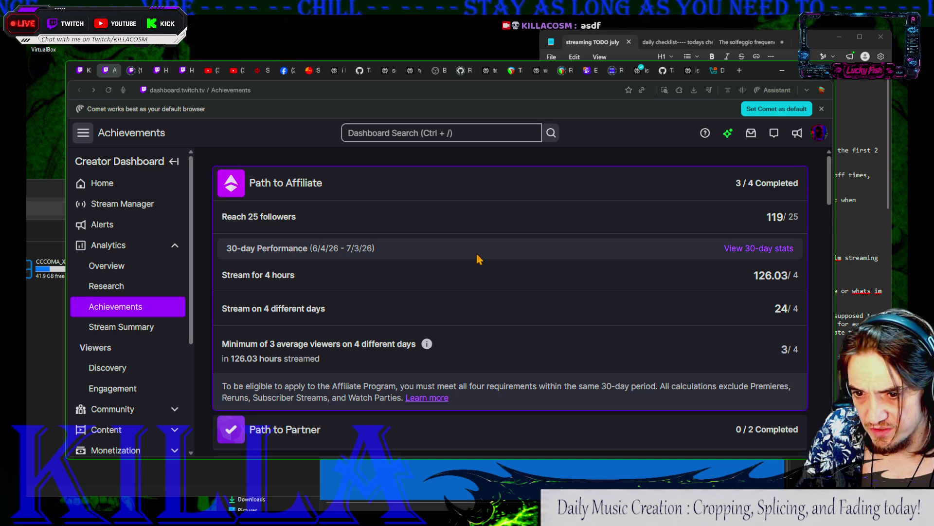
{"action": "mouse_move", "coordinate": [423, 344]}
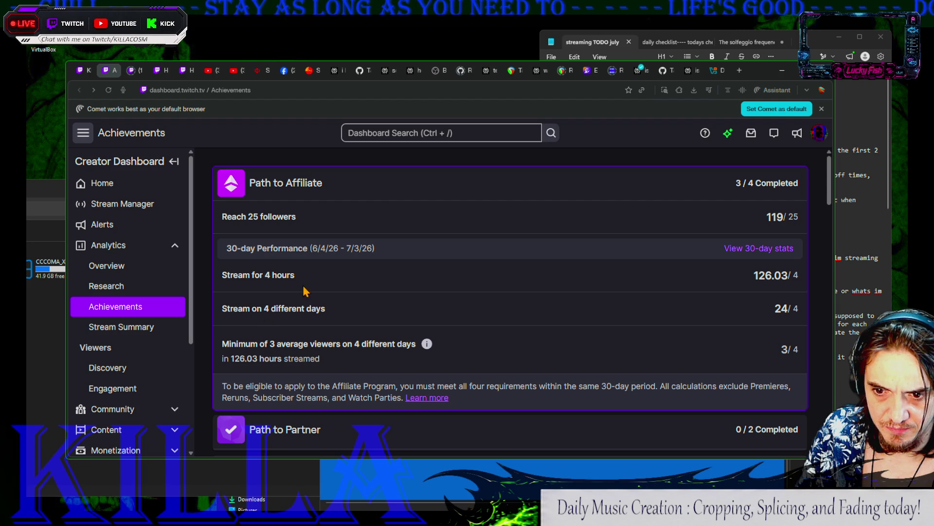
{"action": "left_click_drag", "start_coordinate": [789, 348], "coordinate": [689, 362]}
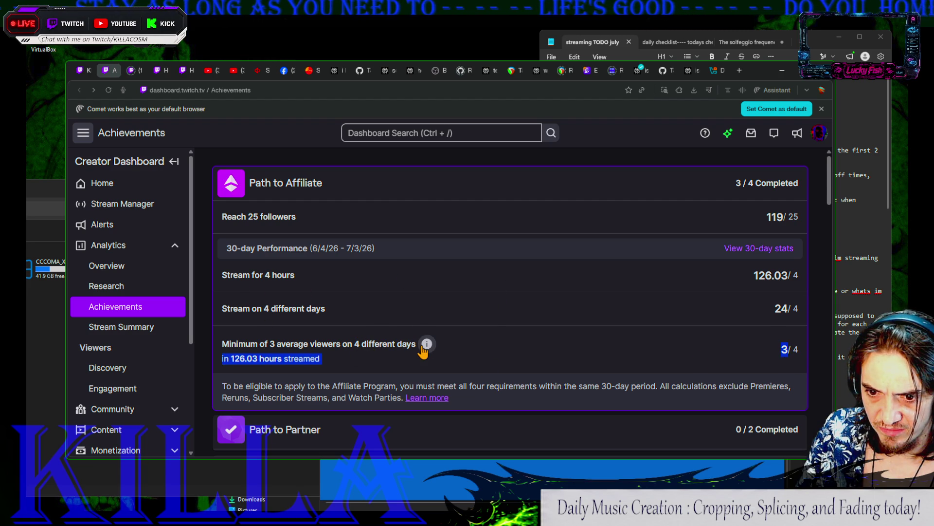
{"action": "mouse_move", "coordinate": [422, 347]}
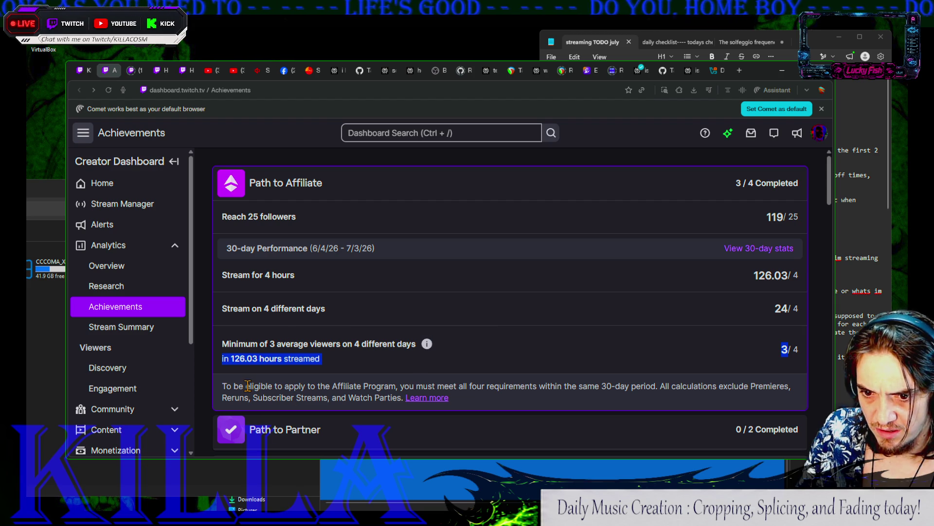
{"action": "mouse_move", "coordinate": [233, 386]}
{"action": "left_mouse_down"}
{"action": "mouse_move", "coordinate": [424, 398]}
{"action": "mouse_move", "coordinate": [665, 382]}
{"action": "left_mouse_up"}
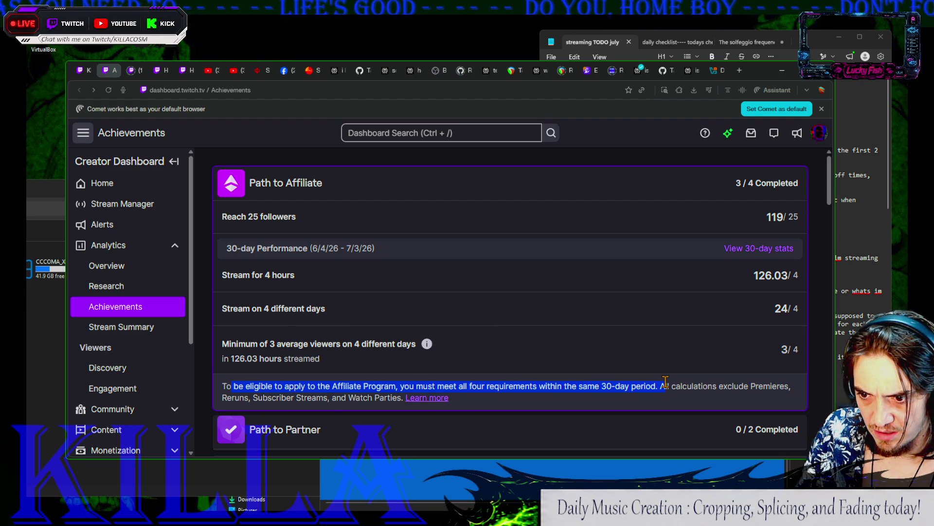
{"action": "left_click", "coordinate": [665, 383]}
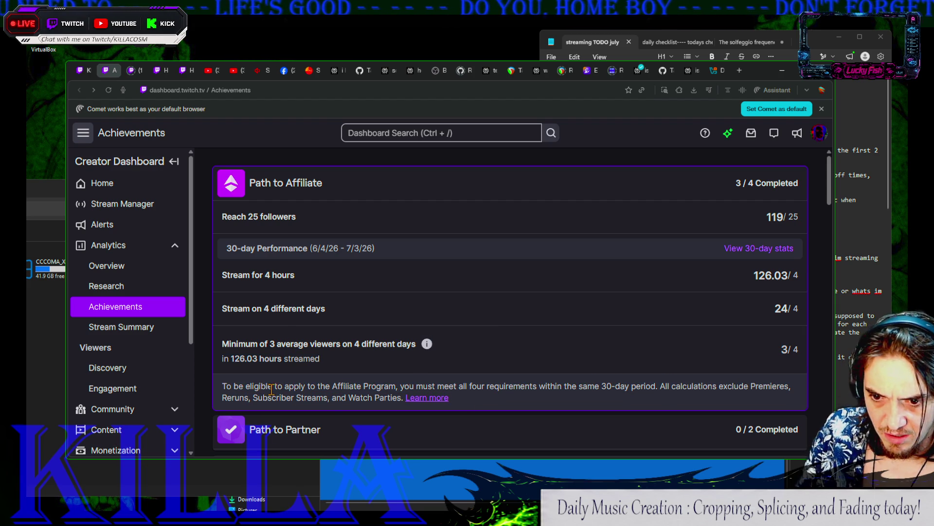
{"action": "scroll", "coordinate": [372, 305], "scroll_direction": "down", "scroll_amount": 3}
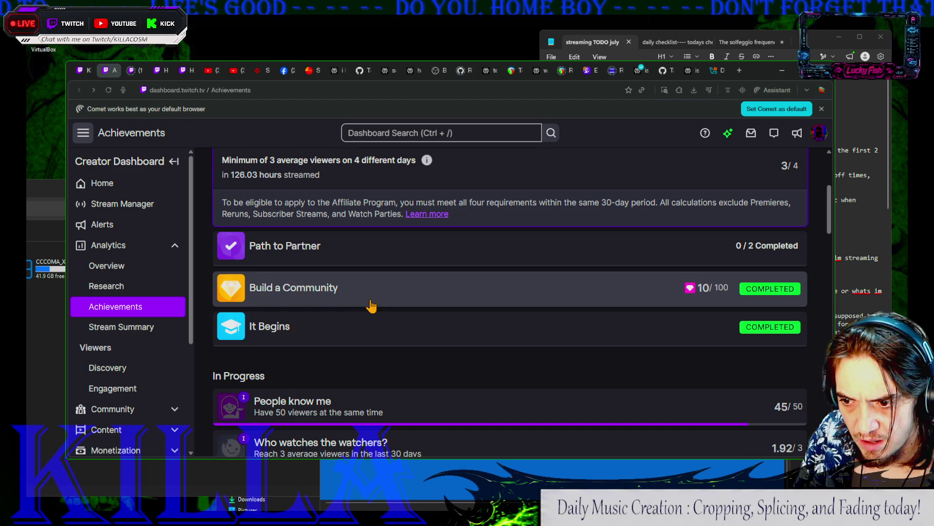
{"action": "left_click", "coordinate": [310, 335]}
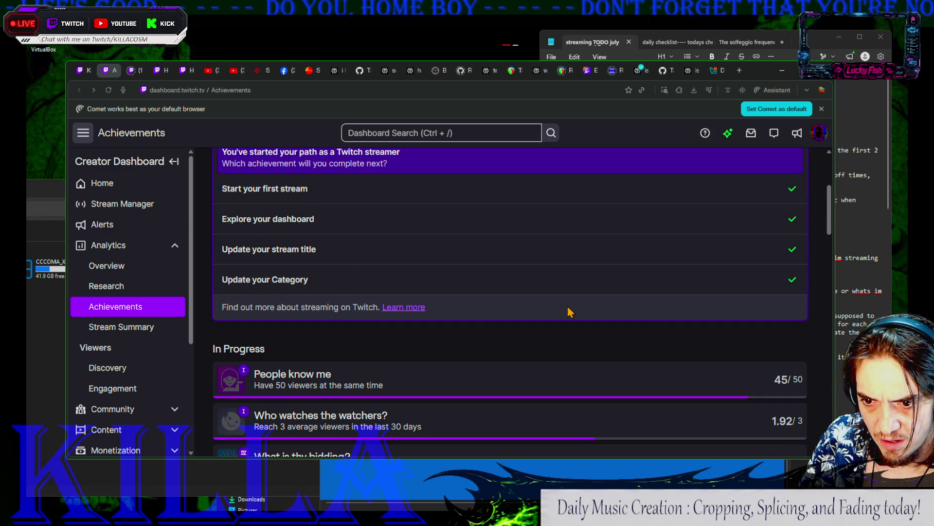
{"action": "scroll", "coordinate": [567, 311], "scroll_direction": "up", "scroll_amount": 2}
{"action": "left_click", "coordinate": [422, 201]}
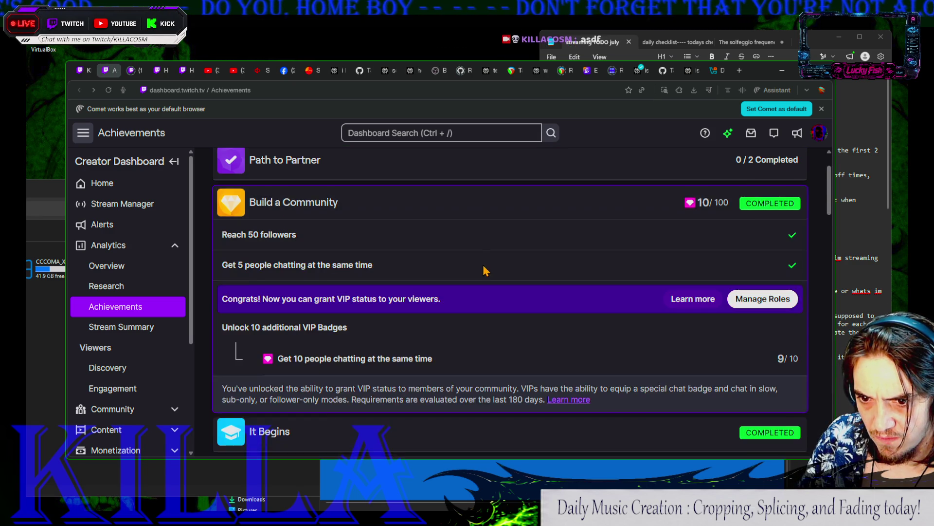
{"action": "scroll", "coordinate": [402, 226], "scroll_direction": "up", "scroll_amount": 2}
{"action": "left_click", "coordinate": [405, 226]}
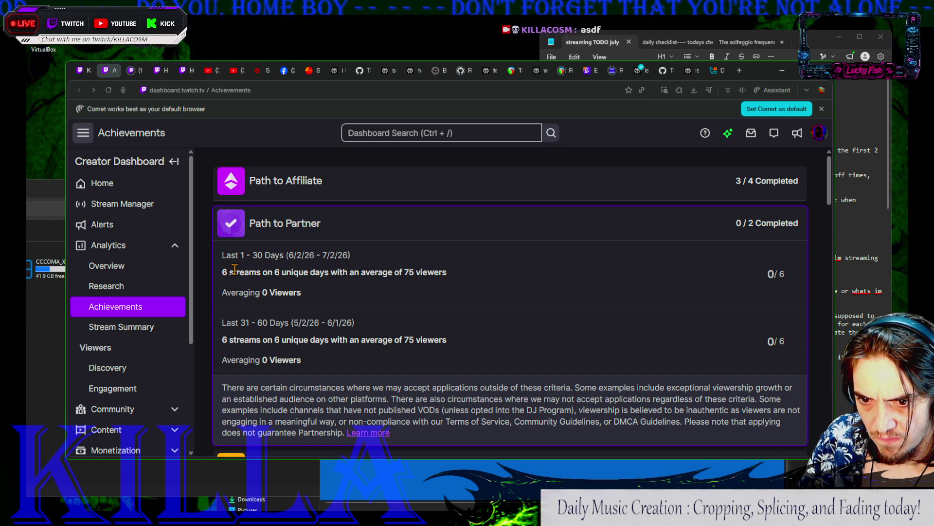
{"action": "left_click_drag", "start_coordinate": [233, 274], "coordinate": [441, 273]}
{"action": "left_click_drag", "start_coordinate": [240, 340], "coordinate": [439, 341]}
{"action": "left_click_drag", "start_coordinate": [231, 360], "coordinate": [301, 361]}
{"action": "left_click", "coordinate": [562, 331]}
{"action": "scroll", "coordinate": [487, 273], "scroll_direction": "down", "scroll_amount": 1}
{"action": "scroll", "coordinate": [308, 240], "scroll_direction": "up", "scroll_amount": 1}
{"action": "left_click", "coordinate": [304, 193]}
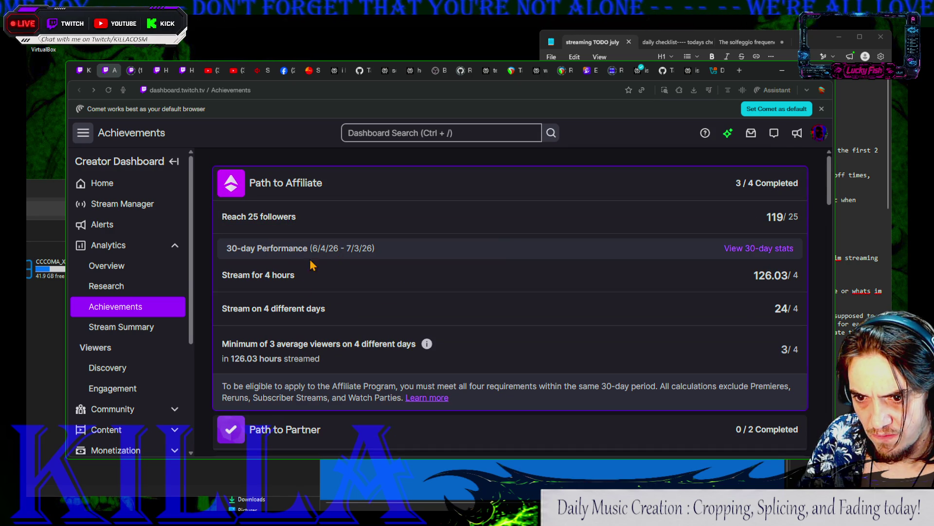
{"action": "left_click_drag", "start_coordinate": [238, 248], "coordinate": [376, 249]}
{"action": "left_click_drag", "start_coordinate": [218, 275], "coordinate": [298, 283]}
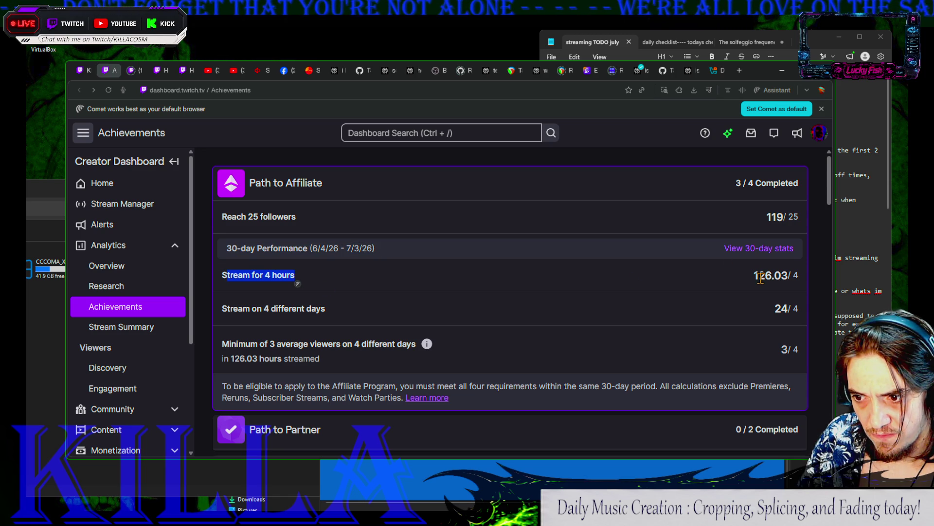
{"action": "left_click_drag", "start_coordinate": [755, 276], "coordinate": [793, 285]}
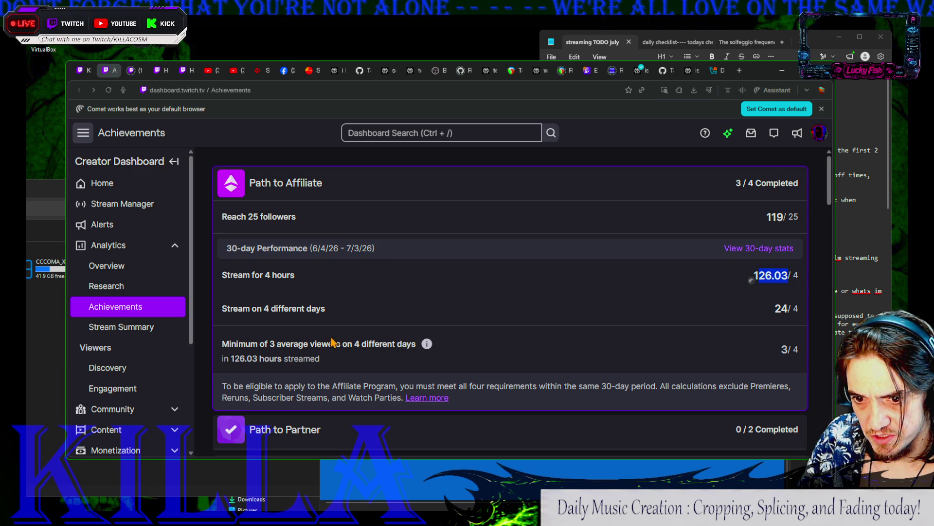
{"action": "mouse_move", "coordinate": [238, 308]}
{"action": "left_mouse_down"}
{"action": "mouse_move", "coordinate": [795, 293]}
{"action": "mouse_move", "coordinate": [445, 289]}
{"action": "left_mouse_up"}
{"action": "left_click", "coordinate": [664, 282]}
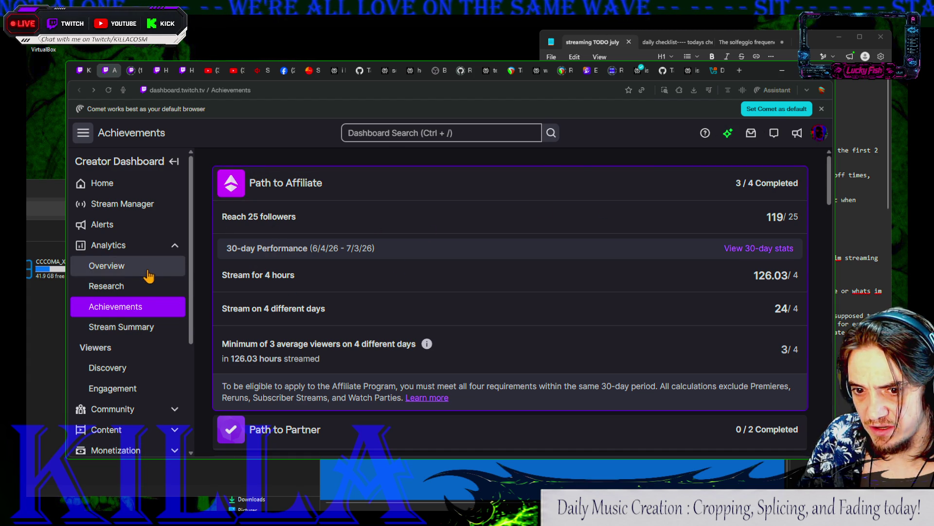
{"action": "left_click", "coordinate": [147, 286]}
- Open the Jun 4–Jul 3 Analytics Overview and snip a screenshot of the Average Viewers chart
{"action": "left_click", "coordinate": [149, 273]}
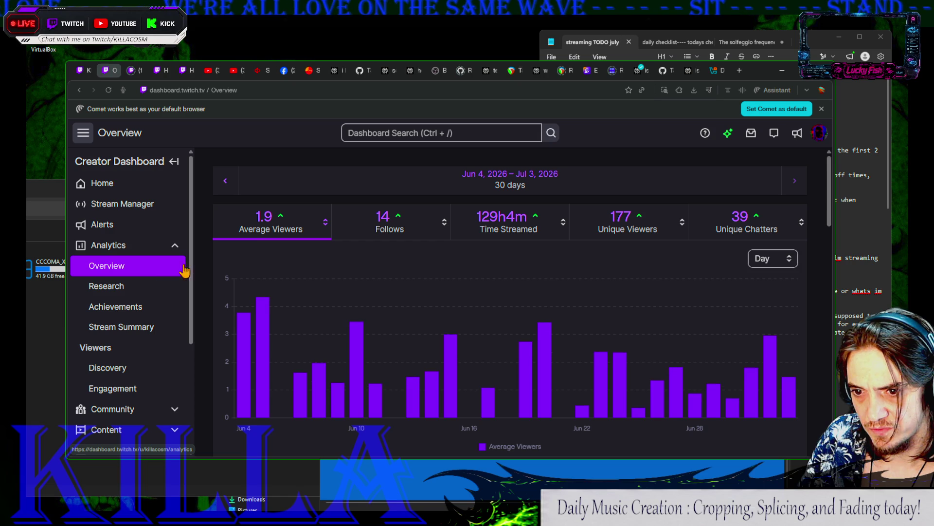
{"action": "mouse_move", "coordinate": [241, 345]}
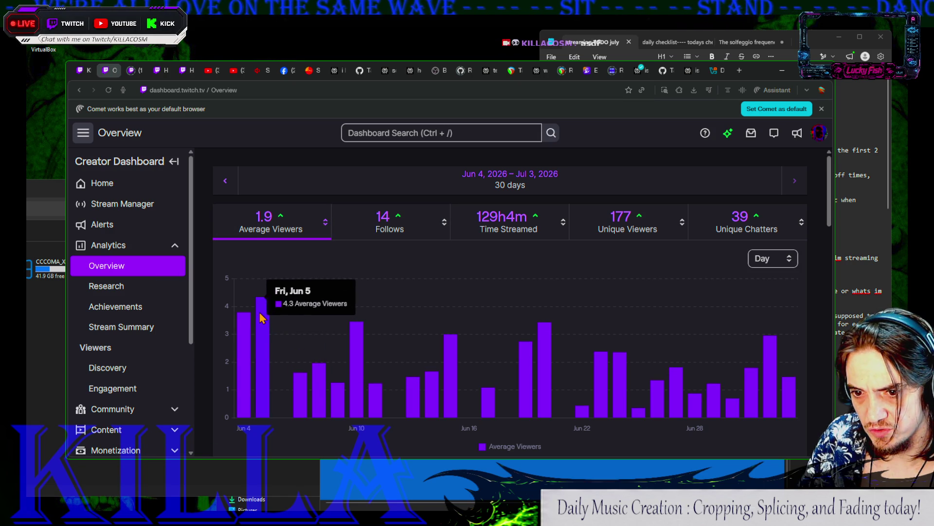
{"action": "mouse_move", "coordinate": [361, 338]}
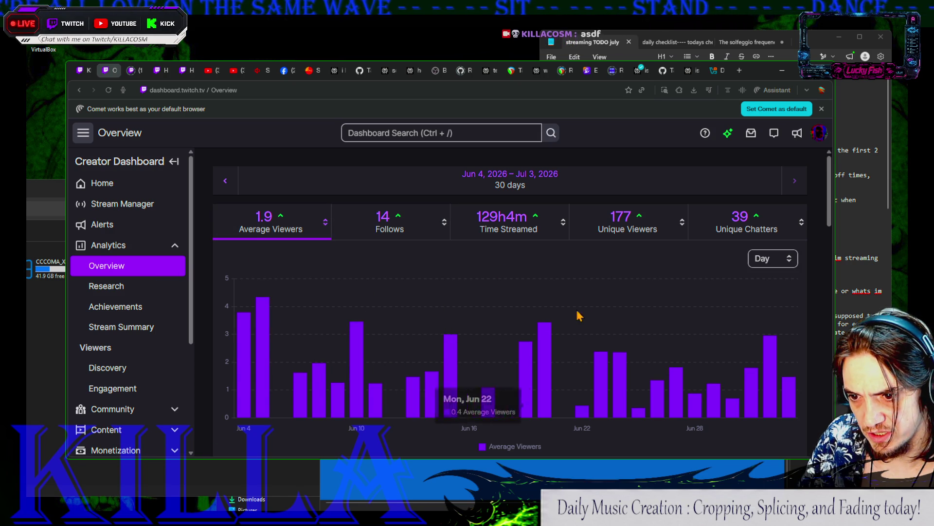
{"action": "mouse_move", "coordinate": [552, 333]}
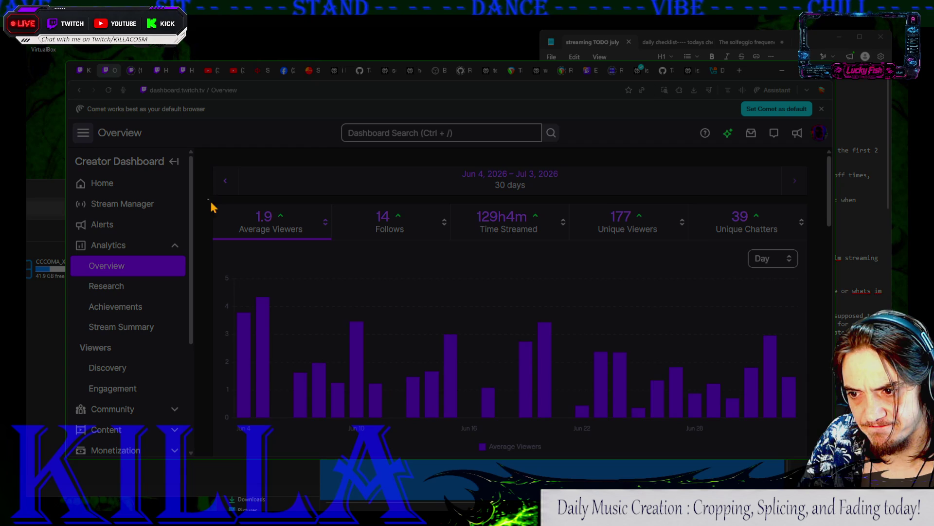
{"action": "mouse_move", "coordinate": [208, 198]}
{"action": "left_mouse_down"}
{"action": "mouse_move", "coordinate": [820, 438]}
{"action": "mouse_move", "coordinate": [812, 443]}
{"action": "left_mouse_up"}
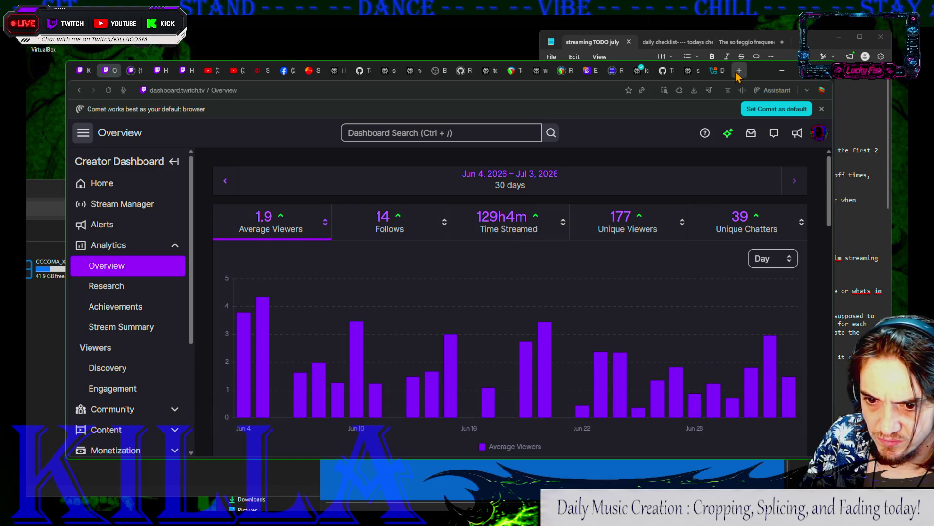
- Ask Perplexity, with the pasted chart screenshot, why four 3+ average-viewer days miss the affiliate requirement
{"action": "left_click", "coordinate": [739, 71]}
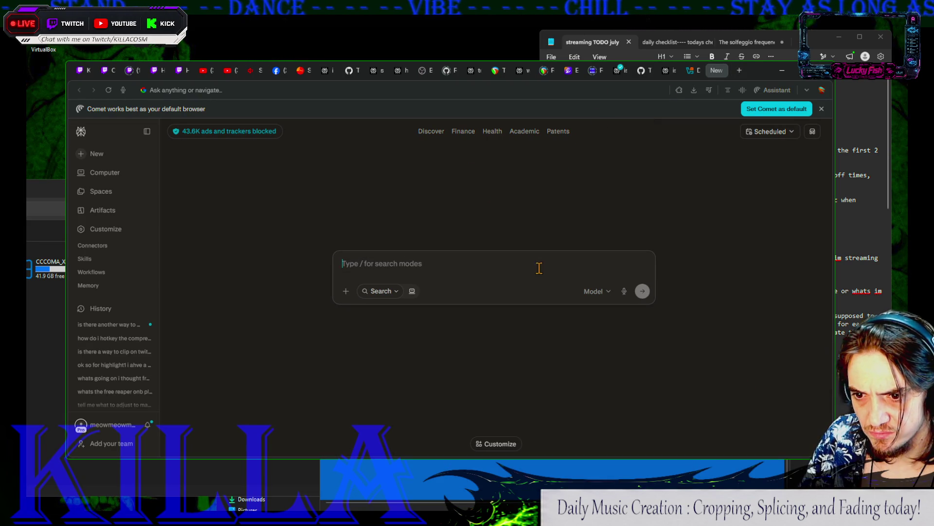
{"action": "key", "text": "ctrl+v"}
{"action": "type", "text": "i"}
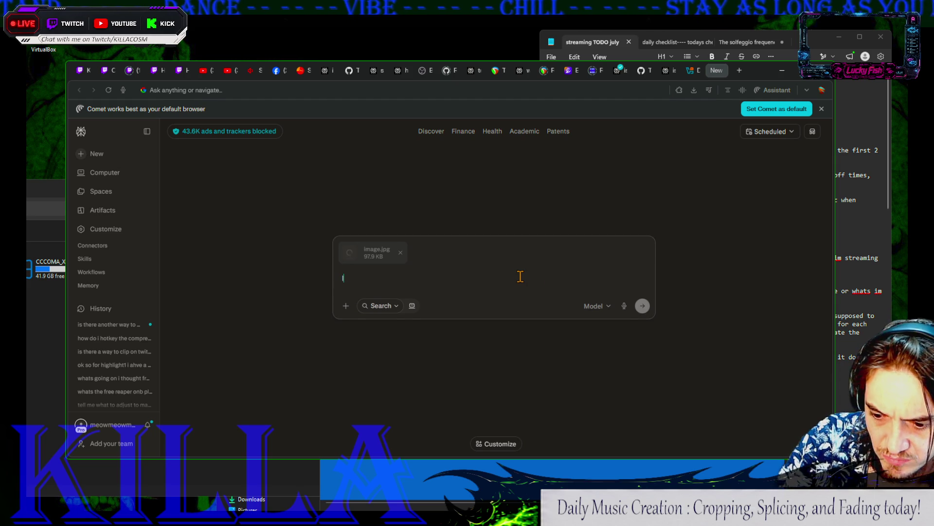
{"action": "type", "text": " at this the require"}
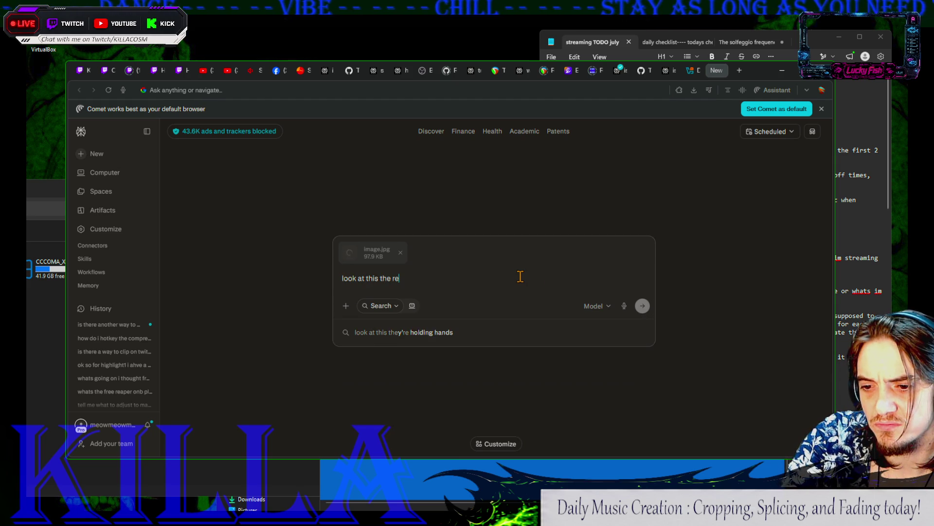
{"action": "type", "text": "r affalia"}
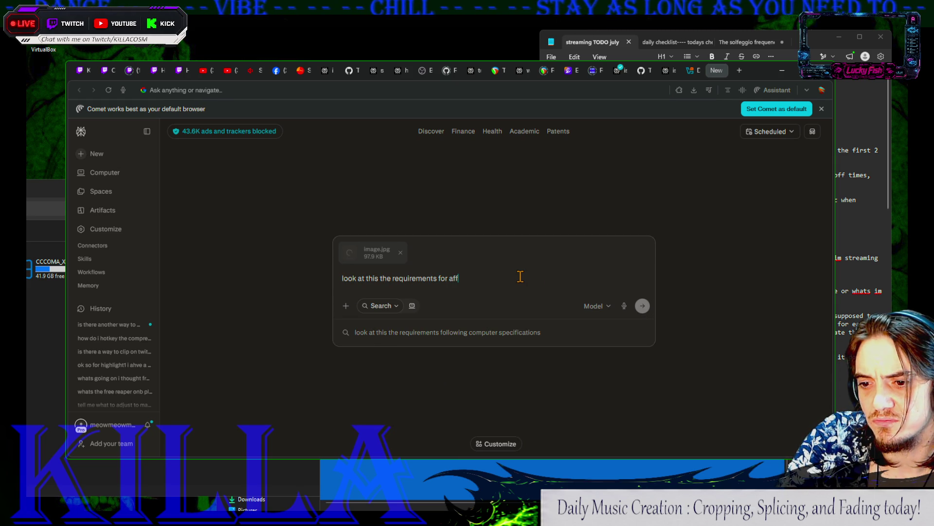
{"action": "type", "text": "are"}
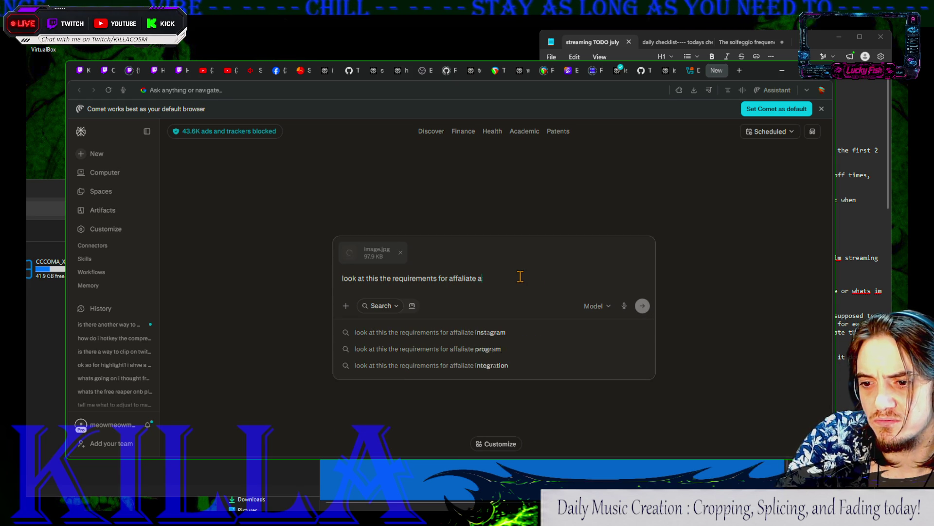
{"action": "type", "text": "more than 3 avg viewer"}
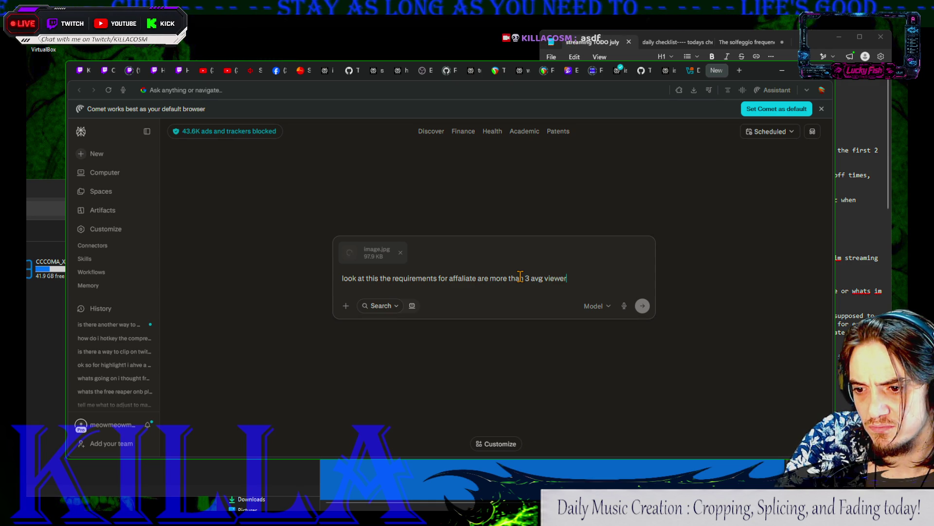
{"action": "type", "text": "day"}
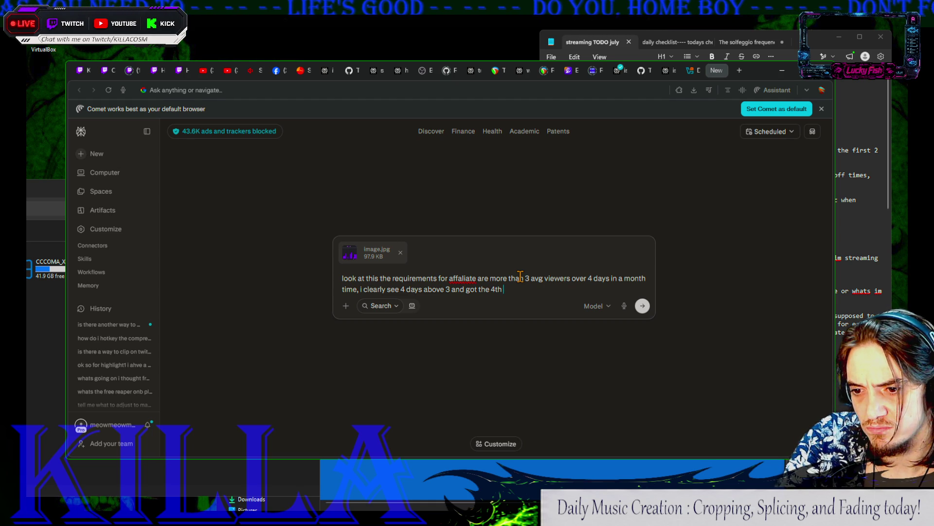
{"action": "key", "text": "Return"}
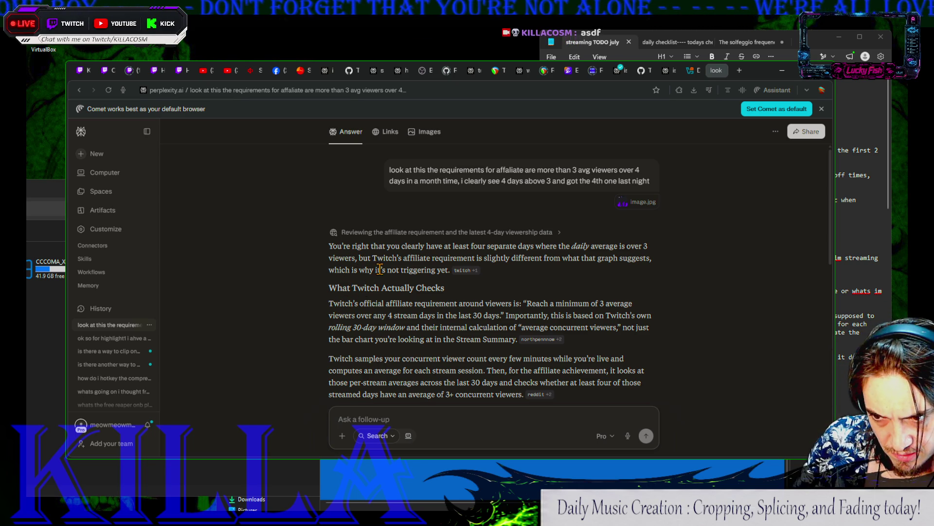
- Highlight the answer's passages on Twitch's rolling window and Stream Summary daily bars
{"action": "mouse_move", "coordinate": [346, 327]}
{"action": "left_mouse_down"}
{"action": "mouse_move", "coordinate": [520, 340]}
{"action": "mouse_move", "coordinate": [656, 329]}
{"action": "mouse_move", "coordinate": [533, 320]}
{"action": "mouse_move", "coordinate": [519, 340]}
{"action": "left_mouse_up"}
{"action": "left_click_drag", "start_coordinate": [339, 359], "coordinate": [614, 372]}
{"action": "left_click", "coordinate": [628, 374]}
{"action": "scroll", "coordinate": [650, 303], "scroll_direction": "down", "scroll_amount": 3}
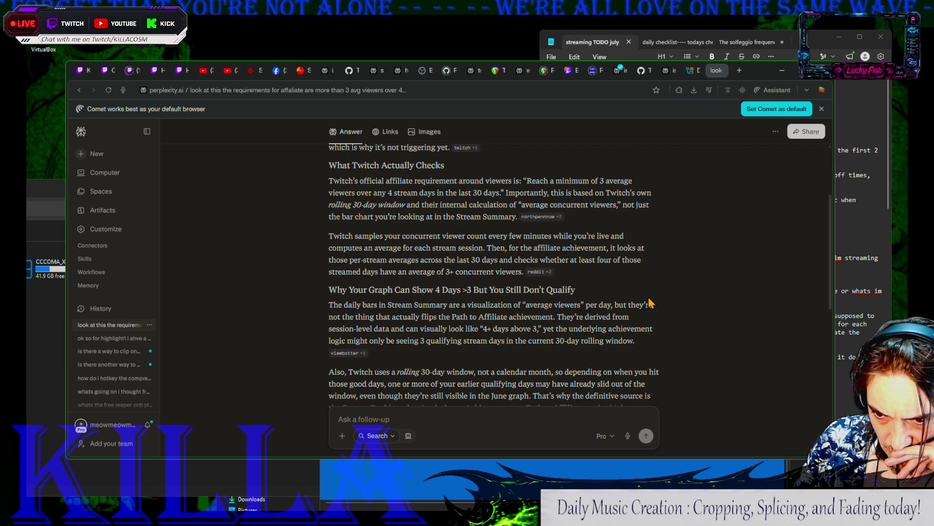
{"action": "mouse_move", "coordinate": [337, 306]}
{"action": "left_mouse_down"}
{"action": "mouse_move", "coordinate": [562, 306]}
{"action": "mouse_move", "coordinate": [446, 318]}
{"action": "mouse_move", "coordinate": [487, 341]}
{"action": "mouse_move", "coordinate": [472, 325]}
{"action": "mouse_move", "coordinate": [377, 328]}
{"action": "mouse_move", "coordinate": [646, 342]}
{"action": "mouse_move", "coordinate": [389, 341]}
{"action": "mouse_move", "coordinate": [628, 342]}
{"action": "left_mouse_up"}
{"action": "scroll", "coordinate": [627, 342], "scroll_direction": "down", "scroll_amount": 1}
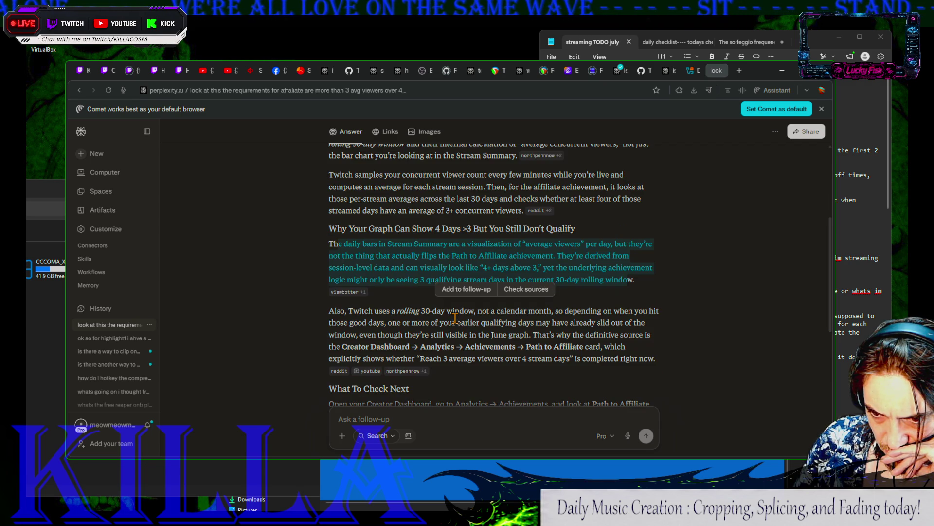
{"action": "left_click", "coordinate": [353, 317]}
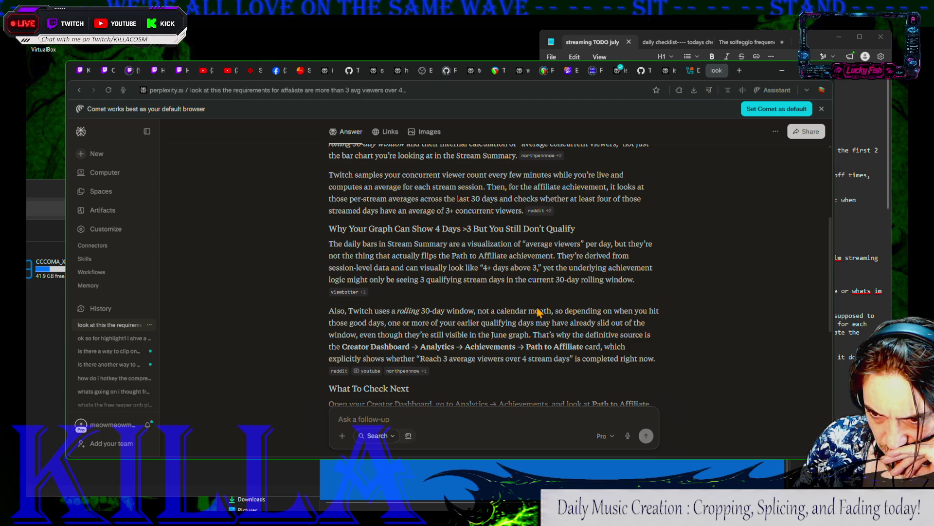
- Highlight the rolling 30-day window paragraph and the advice to check the Creator Dashboard
{"action": "mouse_move", "coordinate": [363, 310]}
{"action": "left_mouse_down"}
{"action": "mouse_move", "coordinate": [596, 314]}
{"action": "mouse_move", "coordinate": [431, 313]}
{"action": "mouse_move", "coordinate": [375, 319]}
{"action": "mouse_move", "coordinate": [542, 325]}
{"action": "mouse_move", "coordinate": [322, 339]}
{"action": "mouse_move", "coordinate": [648, 336]}
{"action": "mouse_move", "coordinate": [500, 350]}
{"action": "mouse_move", "coordinate": [570, 351]}
{"action": "mouse_move", "coordinate": [377, 359]}
{"action": "left_mouse_up"}
{"action": "scroll", "coordinate": [590, 363], "scroll_direction": "down", "scroll_amount": 2}
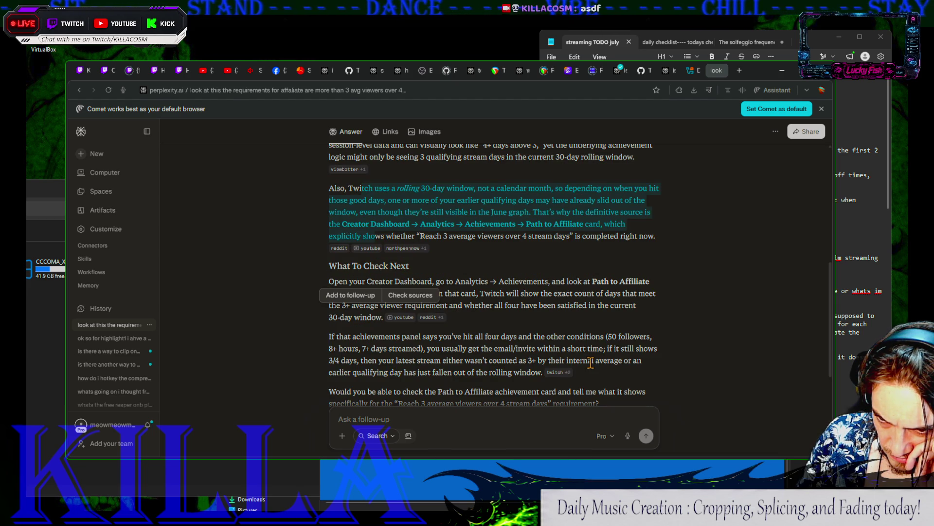
{"action": "scroll", "coordinate": [590, 363], "scroll_direction": "down", "scroll_amount": 1}
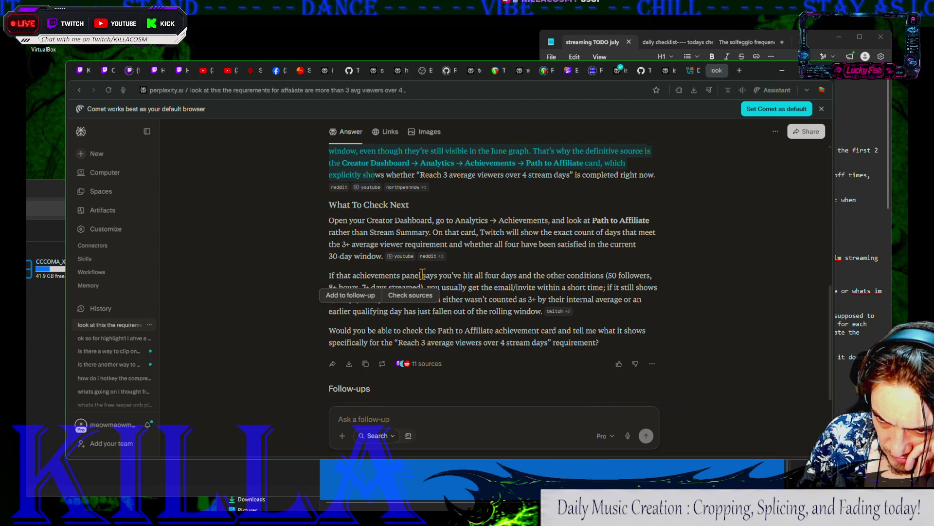
{"action": "left_click", "coordinate": [570, 280]}
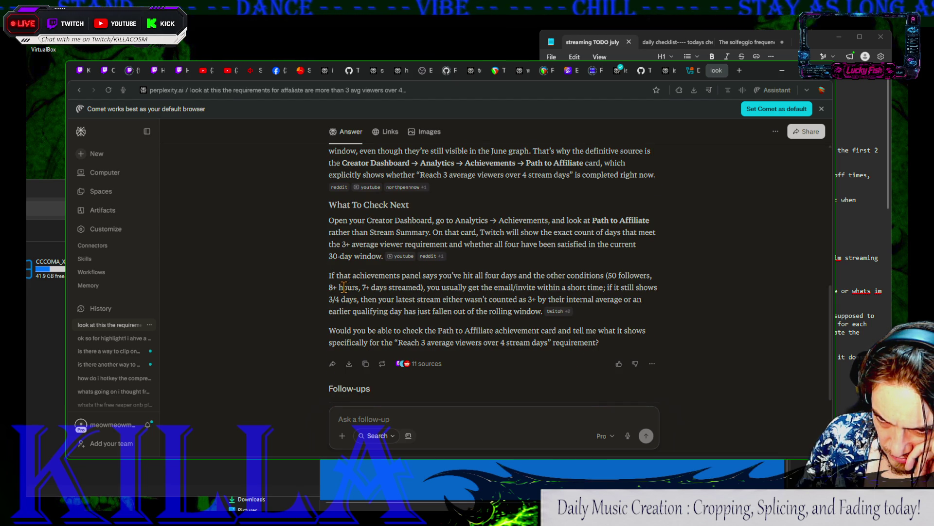
{"action": "mouse_move", "coordinate": [338, 220]}
{"action": "left_mouse_down"}
{"action": "mouse_move", "coordinate": [642, 231]}
{"action": "mouse_move", "coordinate": [453, 234]}
{"action": "mouse_move", "coordinate": [492, 244]}
{"action": "left_mouse_up"}
{"action": "left_click", "coordinate": [454, 415]}
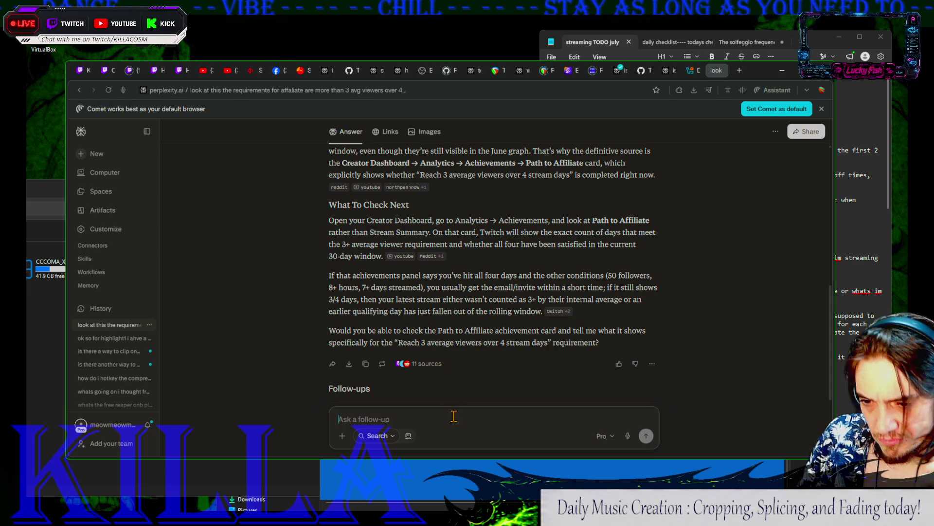
- Send a follow-up: 3/4 yesterday, another 3+ viewer day came, yet it still shows 3/4
{"action": "type", "text": "d"}
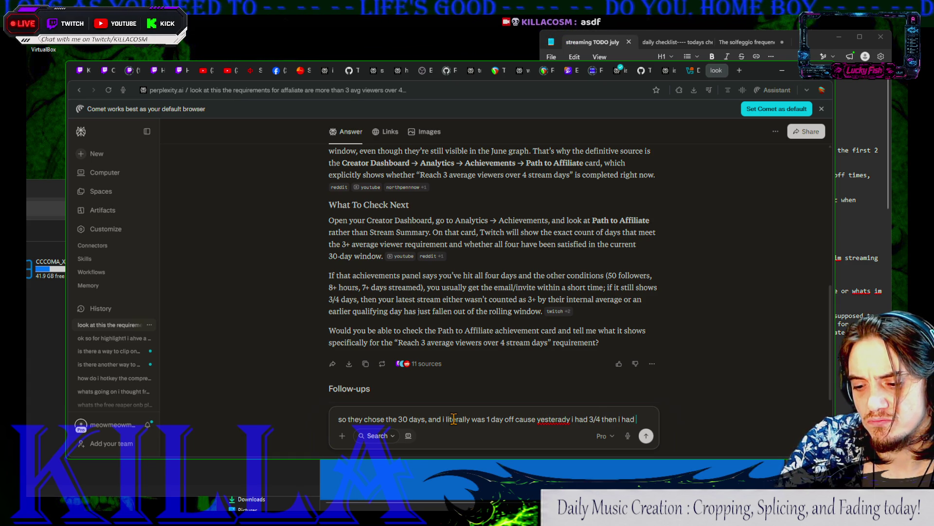
{"action": "type", "text": "# agai"}
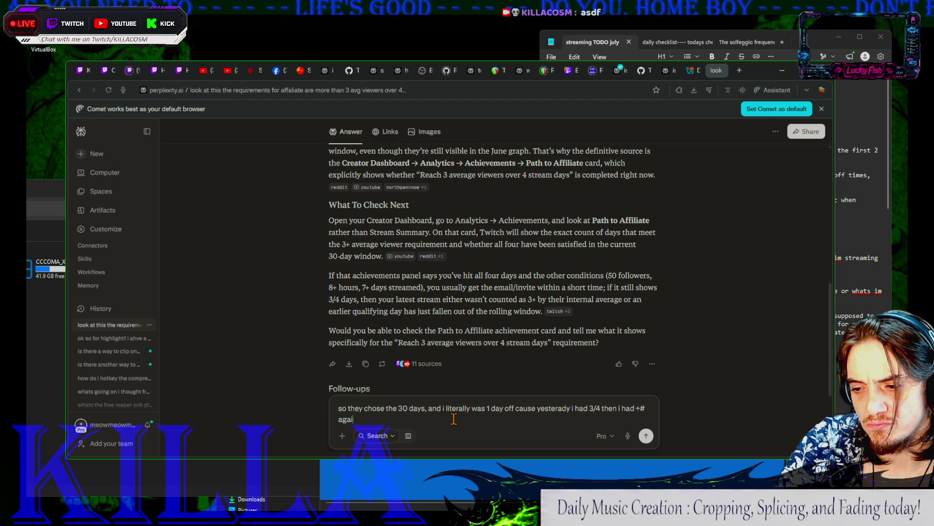
{"action": "key", "text": "BackSpace"}
{"action": "key", "text": "BackSpace"}
{"action": "key", "text": "BackSpace"}
{"action": "type", "text": "aga"}
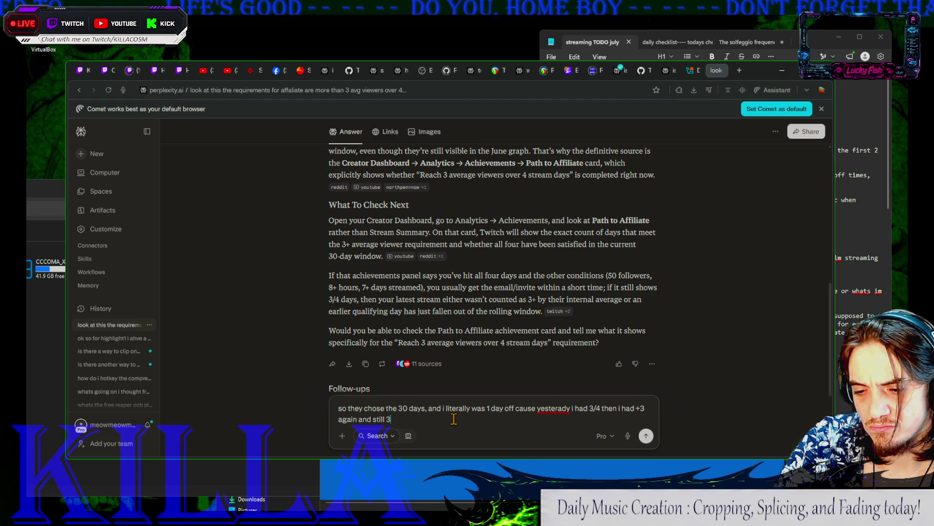
{"action": "key", "text": "Return"}
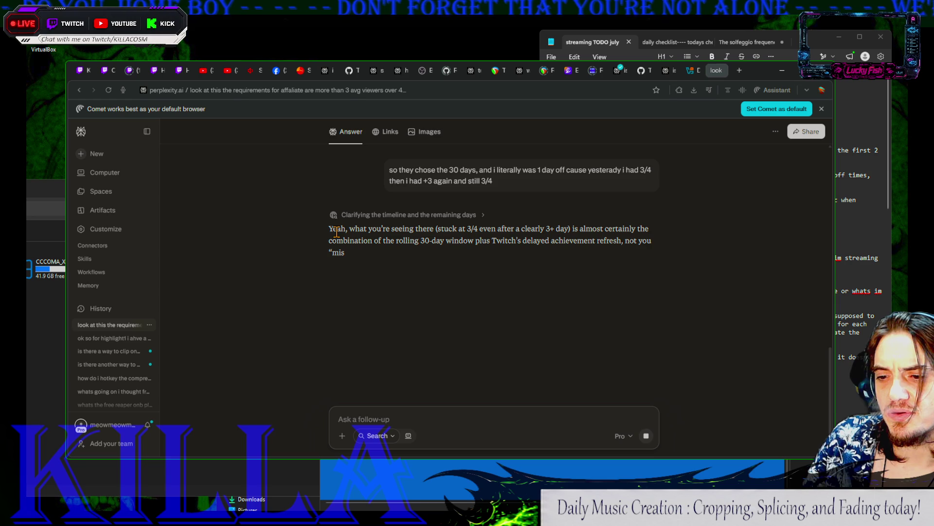
- Read the reply, highlighting the Rolling 30-Day Window section and its In practice explanation
{"action": "mouse_move", "coordinate": [348, 252]}
{"action": "left_mouse_down"}
{"action": "mouse_move", "coordinate": [410, 287]}
{"action": "mouse_move", "coordinate": [612, 287]}
{"action": "mouse_move", "coordinate": [362, 286]}
{"action": "mouse_move", "coordinate": [353, 297]}
{"action": "mouse_move", "coordinate": [414, 310]}
{"action": "mouse_move", "coordinate": [548, 301]}
{"action": "mouse_move", "coordinate": [364, 307]}
{"action": "mouse_move", "coordinate": [404, 311]}
{"action": "mouse_move", "coordinate": [587, 312]}
{"action": "mouse_move", "coordinate": [535, 310]}
{"action": "mouse_move", "coordinate": [504, 322]}
{"action": "left_mouse_up"}
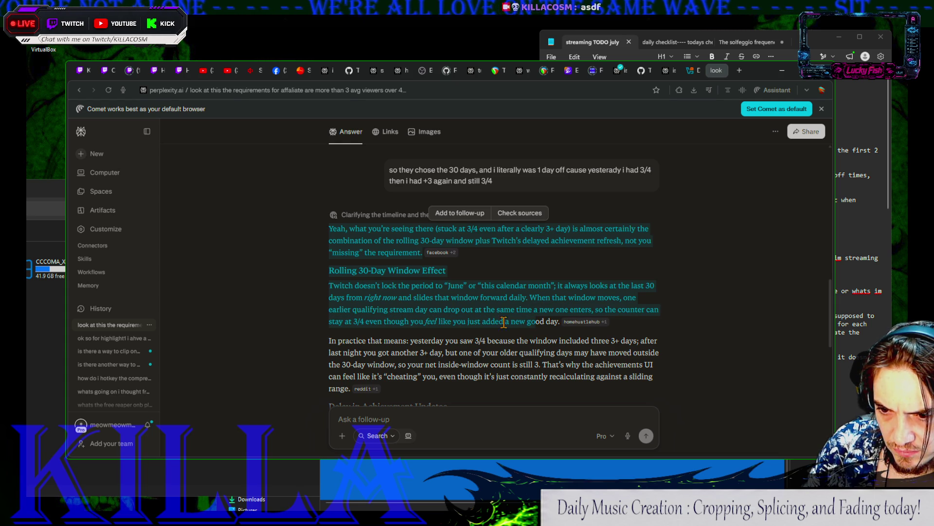
{"action": "left_click", "coordinate": [352, 341]}
{"action": "mouse_move", "coordinate": [354, 340]}
{"action": "left_mouse_down"}
{"action": "mouse_move", "coordinate": [603, 353]}
{"action": "mouse_move", "coordinate": [618, 341]}
{"action": "mouse_move", "coordinate": [604, 337]}
{"action": "mouse_move", "coordinate": [366, 349]}
{"action": "mouse_move", "coordinate": [633, 354]}
{"action": "mouse_move", "coordinate": [447, 353]}
{"action": "mouse_move", "coordinate": [468, 366]}
{"action": "mouse_move", "coordinate": [600, 365]}
{"action": "left_mouse_up"}
{"action": "scroll", "coordinate": [620, 360], "scroll_direction": "down", "scroll_amount": 9}
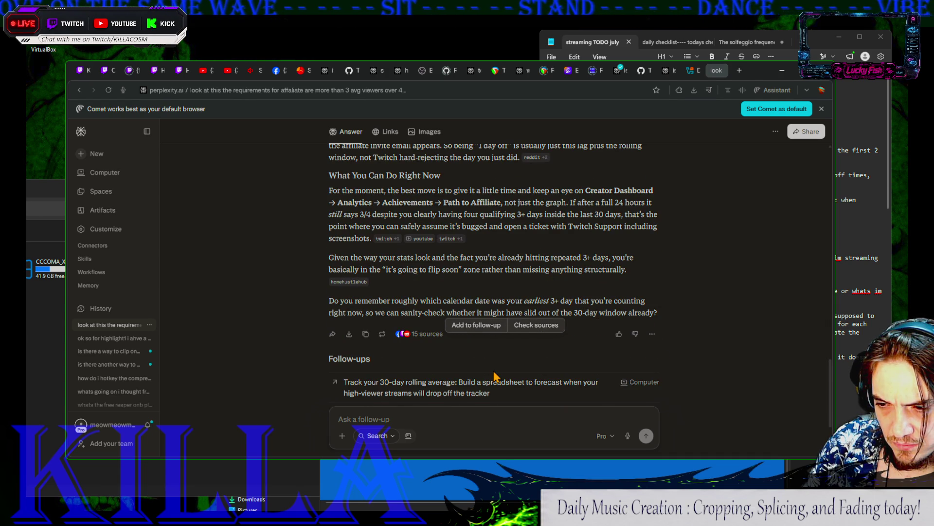
{"action": "scroll", "coordinate": [495, 375], "scroll_direction": "up", "scroll_amount": 2}
{"action": "left_click", "coordinate": [445, 421]}
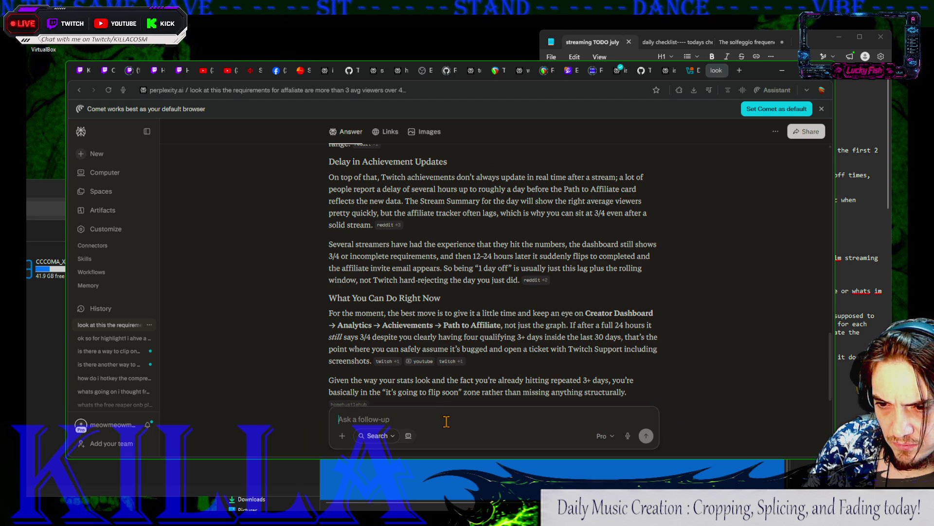
- Say it's confusing, then highlight the moving 30-day box and staying-at-3/4 passages
{"action": "type", "text": "thats so freaking confusing"}
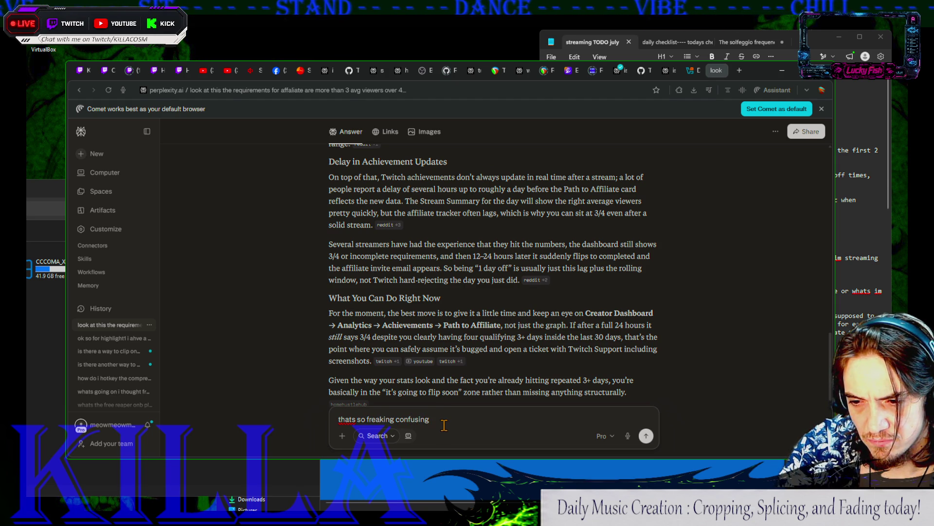
{"action": "key", "text": "Return"}
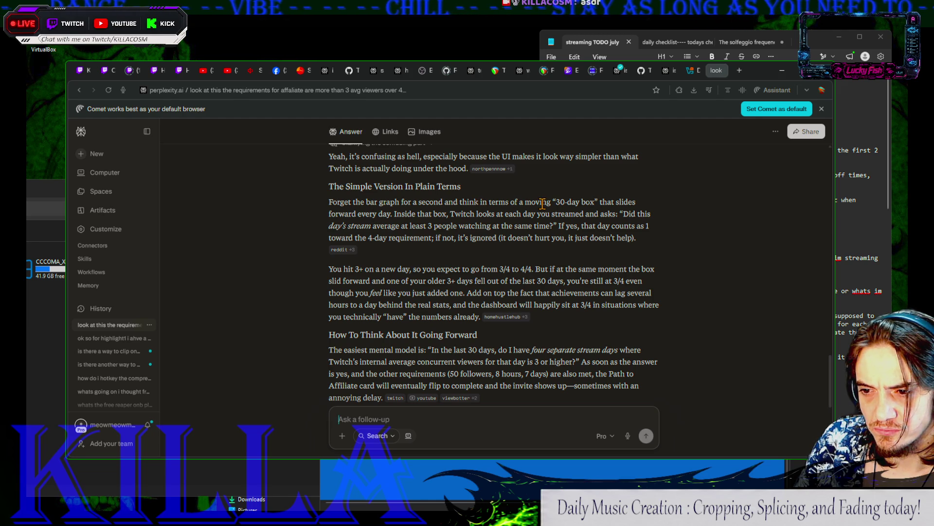
{"action": "mouse_move", "coordinate": [332, 214]}
{"action": "left_mouse_down"}
{"action": "mouse_move", "coordinate": [599, 216]}
{"action": "mouse_move", "coordinate": [363, 227]}
{"action": "mouse_move", "coordinate": [625, 223]}
{"action": "mouse_move", "coordinate": [633, 227]}
{"action": "mouse_move", "coordinate": [399, 228]}
{"action": "mouse_move", "coordinate": [403, 240]}
{"action": "mouse_move", "coordinate": [622, 239]}
{"action": "left_mouse_up"}
{"action": "mouse_move", "coordinate": [332, 268]}
{"action": "left_mouse_down"}
{"action": "mouse_move", "coordinate": [606, 270]}
{"action": "mouse_move", "coordinate": [616, 282]}
{"action": "mouse_move", "coordinate": [444, 307]}
{"action": "mouse_move", "coordinate": [461, 314]}
{"action": "left_mouse_up"}
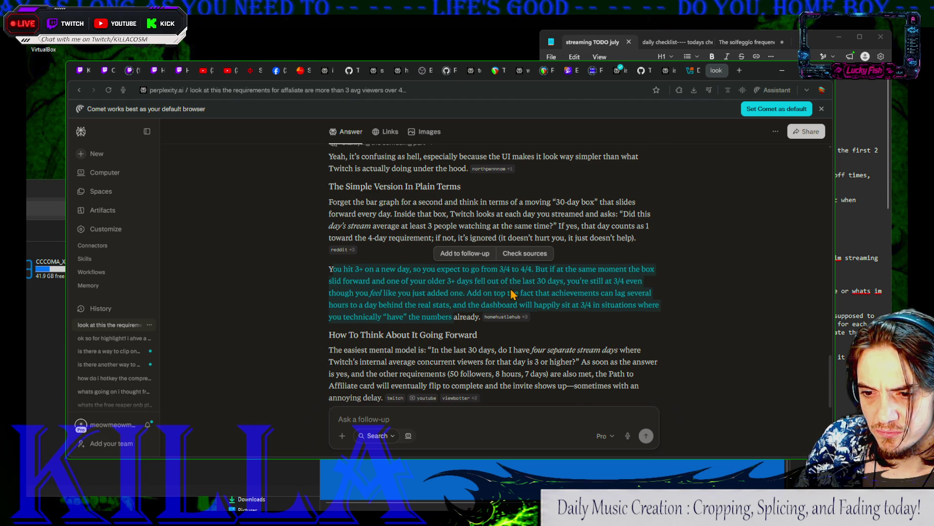
- Highlight the easiest mental model explanation and the reassurance that nothing is wrong
{"action": "scroll", "coordinate": [511, 293], "scroll_direction": "down", "scroll_amount": 3}
{"action": "scroll", "coordinate": [511, 293], "scroll_direction": "up", "scroll_amount": 1}
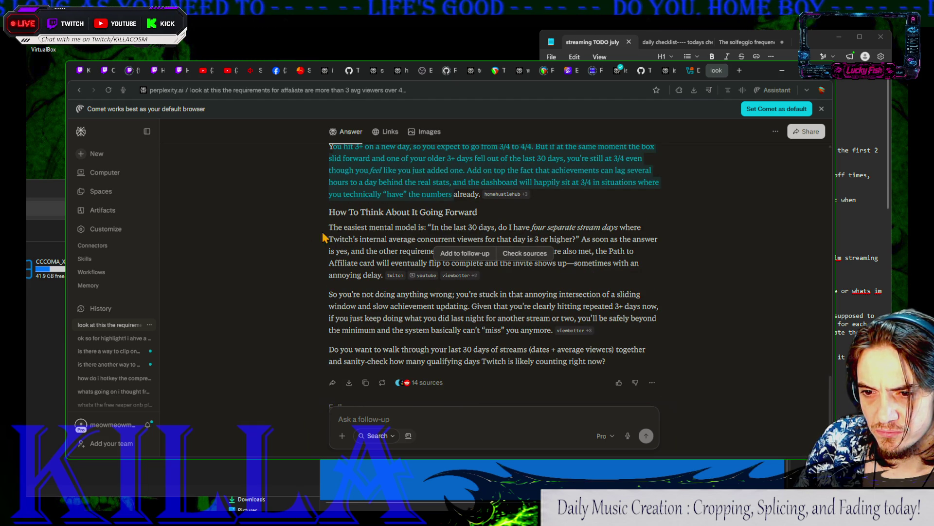
{"action": "left_click", "coordinate": [344, 223]}
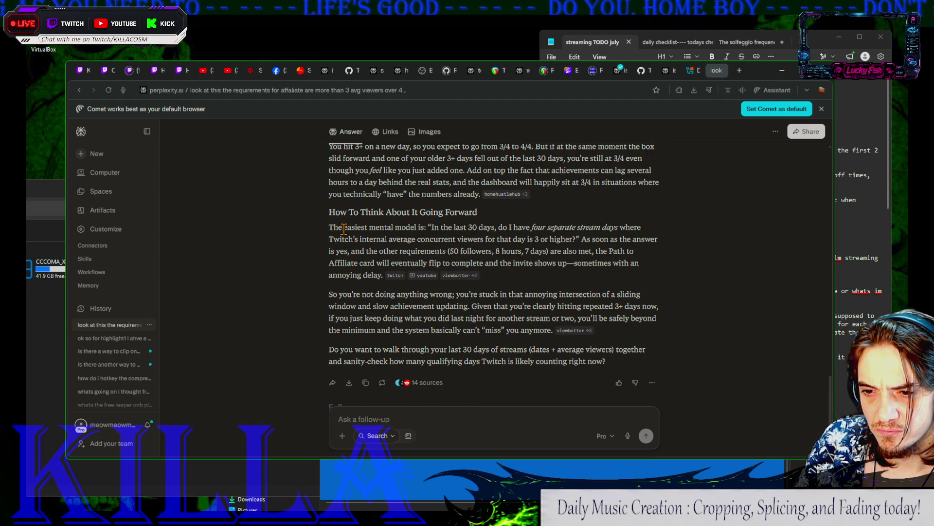
{"action": "mouse_move", "coordinate": [337, 230]}
{"action": "left_mouse_down"}
{"action": "mouse_move", "coordinate": [599, 228]}
{"action": "mouse_move", "coordinate": [342, 241]}
{"action": "mouse_move", "coordinate": [427, 250]}
{"action": "mouse_move", "coordinate": [426, 263]}
{"action": "left_mouse_up"}
{"action": "left_click", "coordinate": [481, 263]}
{"action": "scroll", "coordinate": [380, 297], "scroll_direction": "down", "scroll_amount": 2}
{"action": "mouse_move", "coordinate": [337, 233]}
{"action": "left_mouse_down"}
{"action": "mouse_move", "coordinate": [615, 236]}
{"action": "mouse_move", "coordinate": [386, 245]}
{"action": "mouse_move", "coordinate": [559, 257]}
{"action": "mouse_move", "coordinate": [346, 258]}
{"action": "mouse_move", "coordinate": [503, 268]}
{"action": "left_mouse_up"}
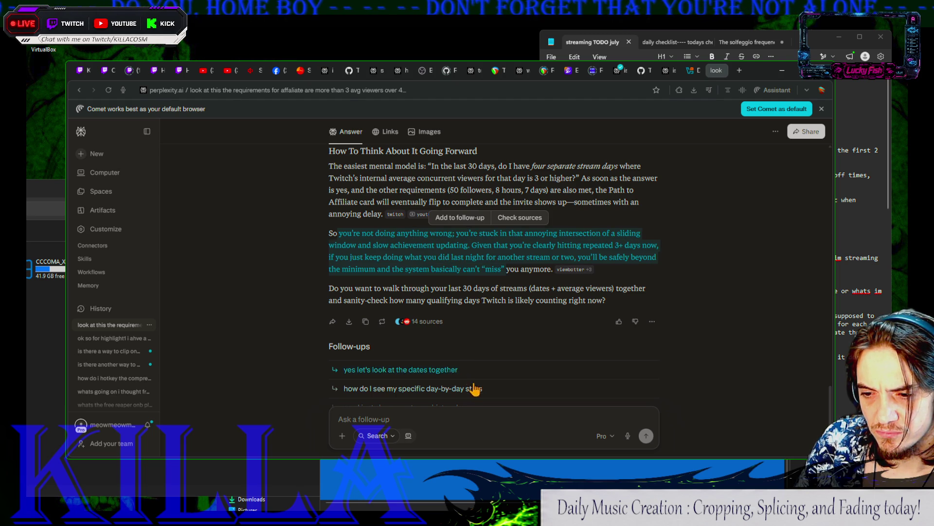
- Start an unsent 'im just curious' reply, then go back to the Twitch Highlight1 video
{"action": "left_click", "coordinate": [499, 423]}
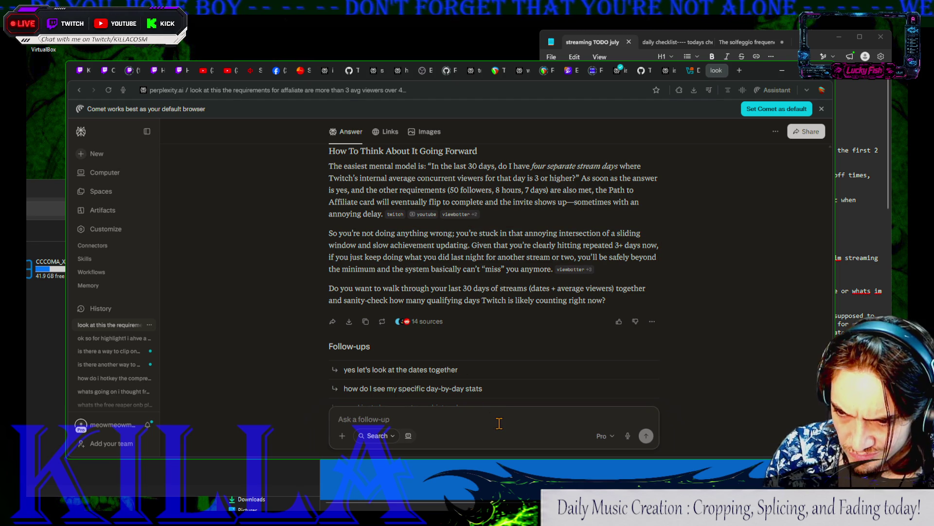
{"action": "type", "text": "im just curiouse"}
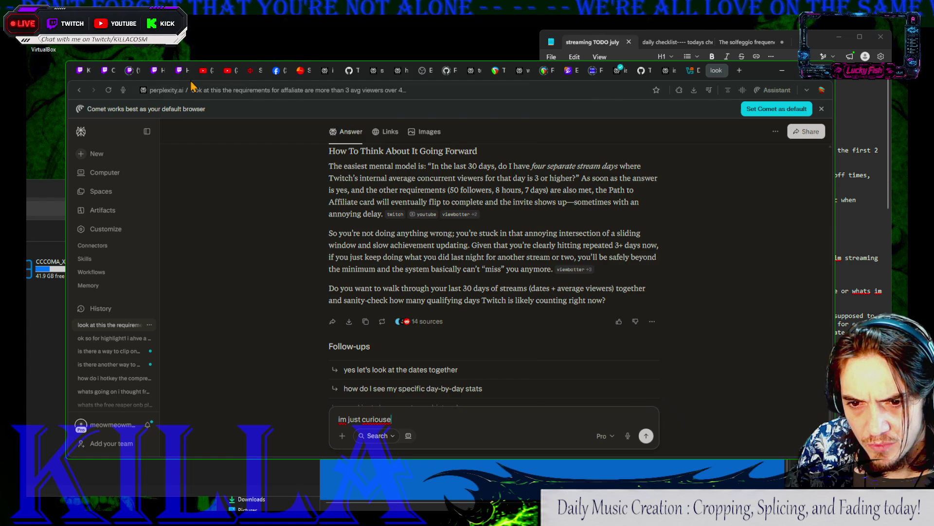
{"action": "left_click", "coordinate": [180, 71]}
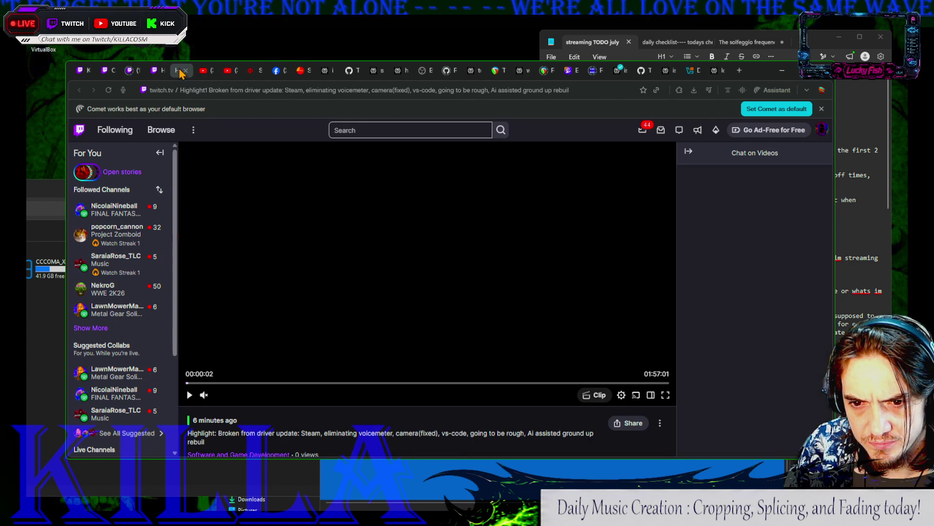
- Open the channel analytics overview and read the 30-day stats and Average Viewers per-day chart
{"action": "left_click", "coordinate": [123, 72]}
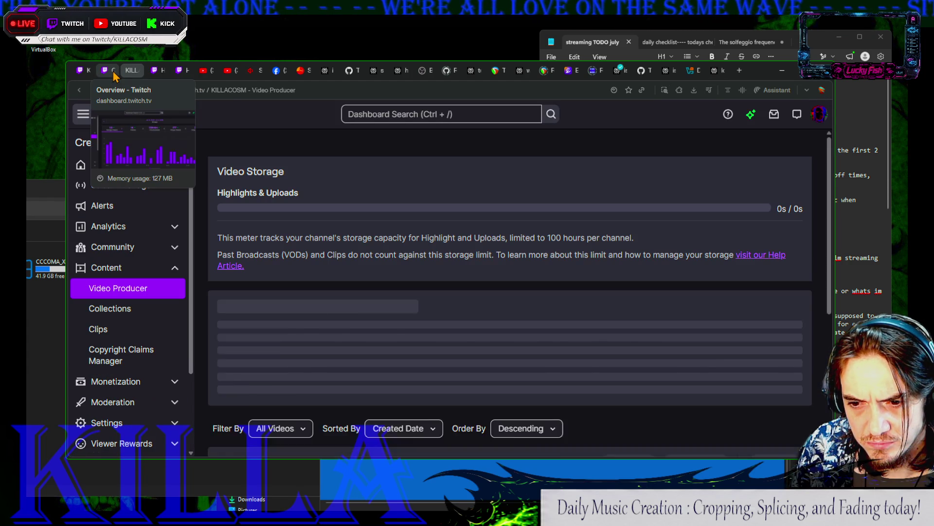
{"action": "left_click", "coordinate": [113, 72]}
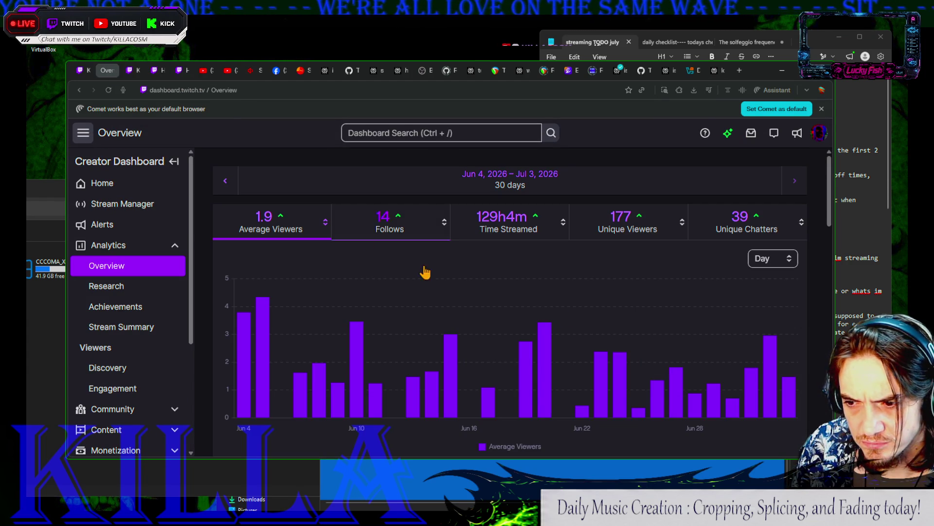
{"action": "scroll", "coordinate": [439, 273], "scroll_direction": "down", "scroll_amount": 5}
{"action": "scroll", "coordinate": [439, 273], "scroll_direction": "down", "scroll_amount": 5}
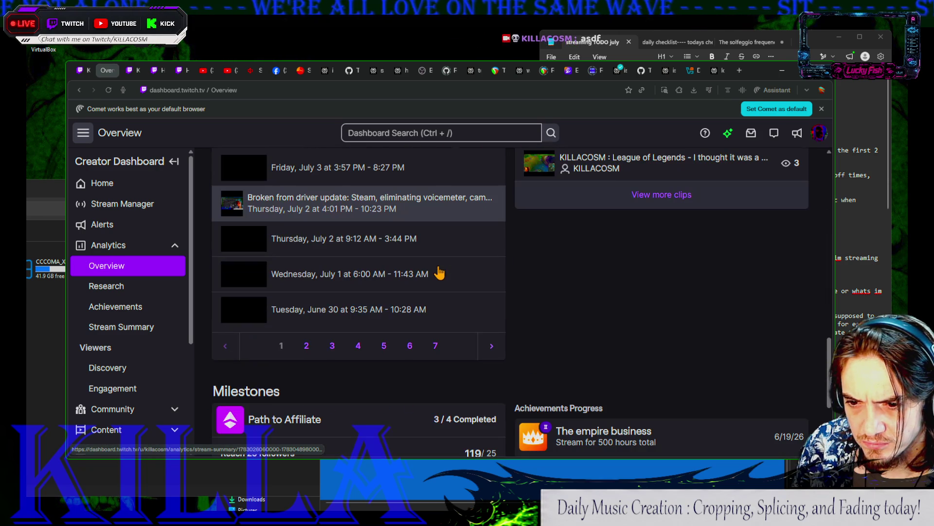
{"action": "scroll", "coordinate": [439, 272], "scroll_direction": "down", "scroll_amount": 3}
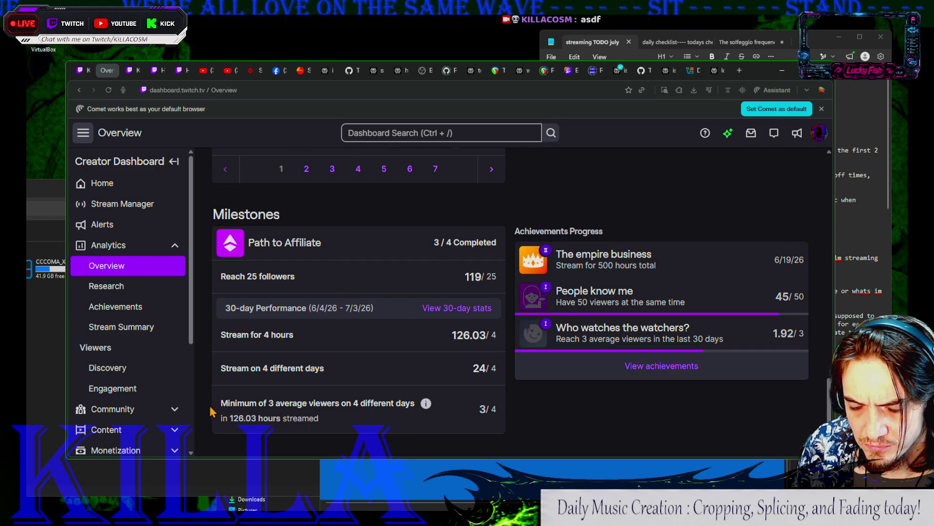
{"action": "mouse_move", "coordinate": [233, 405]}
{"action": "left_mouse_down"}
{"action": "mouse_move", "coordinate": [407, 419]}
{"action": "mouse_move", "coordinate": [404, 404]}
{"action": "left_mouse_up"}
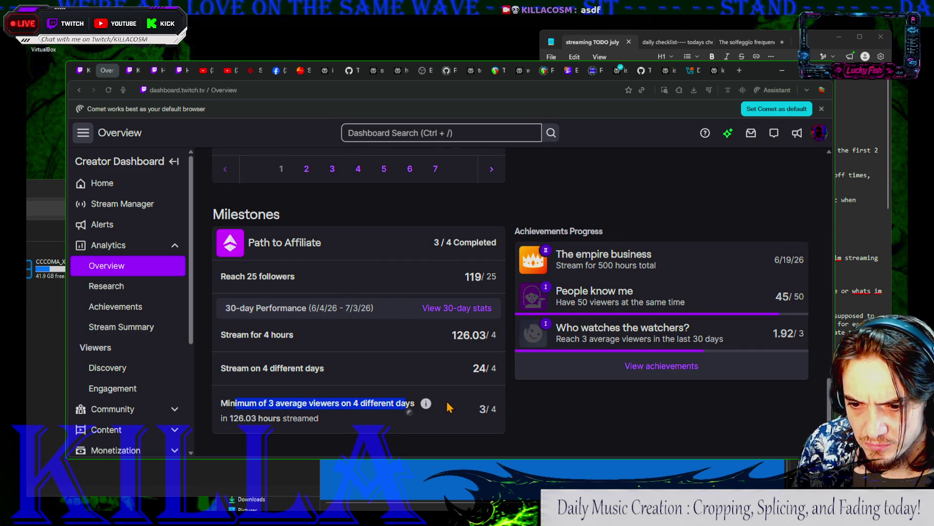
{"action": "scroll", "coordinate": [448, 407], "scroll_direction": "up", "scroll_amount": 10}
{"action": "mouse_move", "coordinate": [262, 386]}
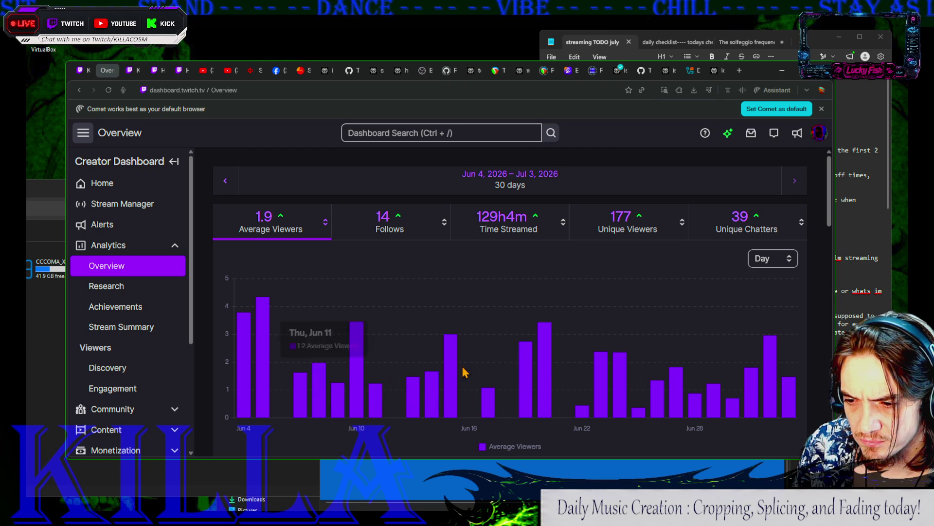
- Return to the Perplexity affiliate answer thread in the browser
{"action": "left_click", "coordinate": [677, 57]}
{"action": "left_click", "coordinate": [540, 129]}
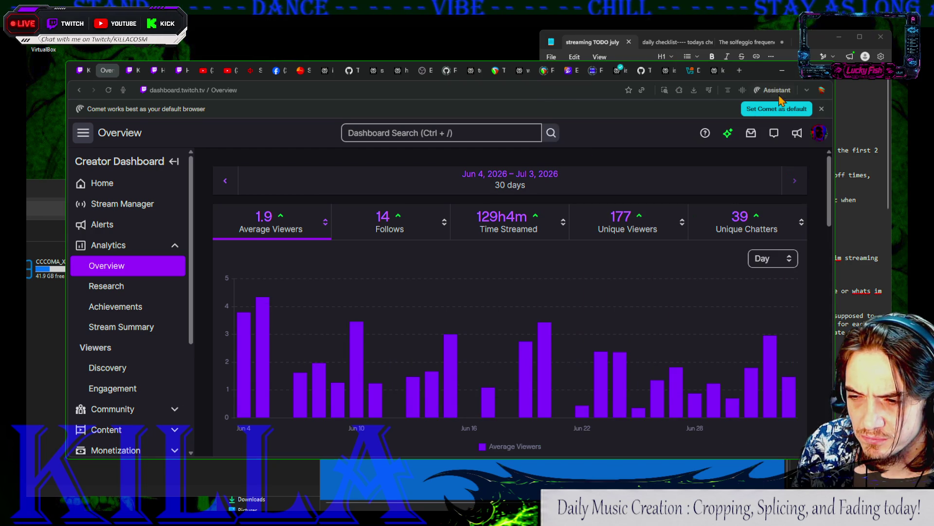
{"action": "left_click", "coordinate": [717, 70]}
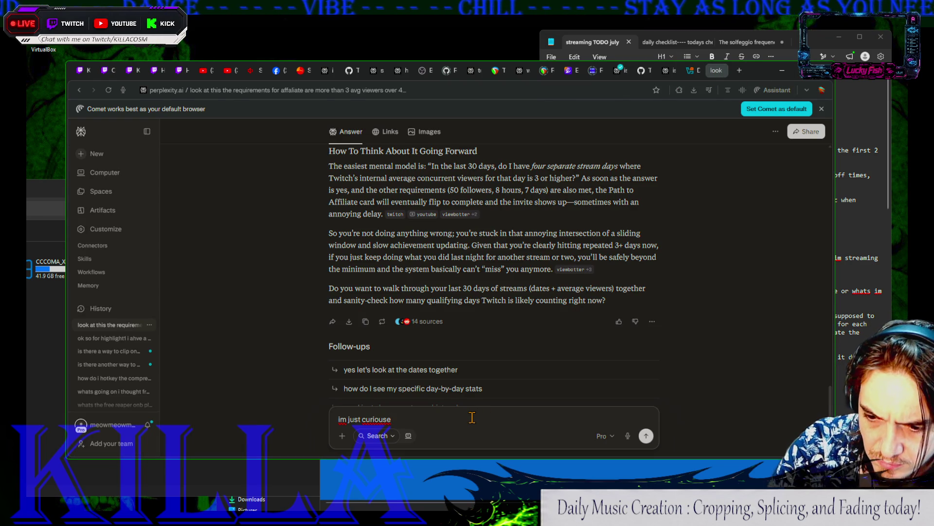
- Ask Perplexity 'how long does it take to update' about the Path to Affiliate tracker
{"action": "key", "text": "BackSpace"}
{"action": "key", "text": "BackSpace"}
{"action": "key", "text": "BackSpace"}
{"action": "type", "text": "may"}
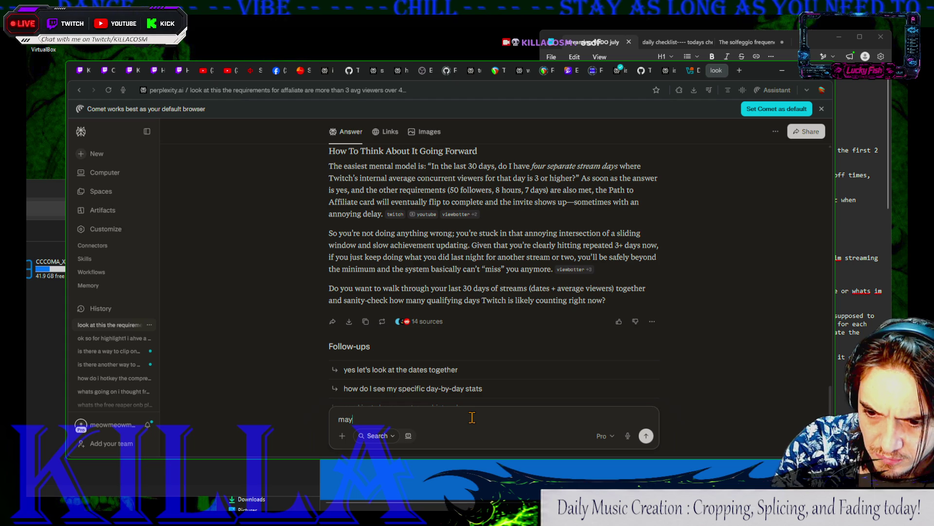
{"action": "key", "text": "BackSpace"}
{"action": "key", "text": "BackSpace"}
{"action": "key", "text": "BackSpace"}
{"action": "type", "text": "how"}
{"action": "key", "text": "BackSpace"}
{"action": "key", "text": "BackSpace"}
{"action": "key", "text": "BackSpace"}
{"action": "type", "text": "how long does it take to update"}
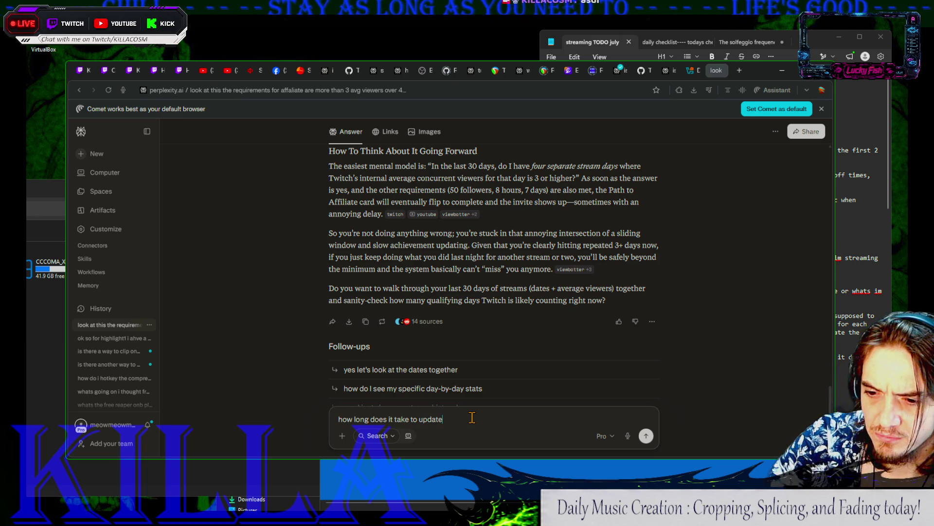
{"action": "key", "text": "Return"}
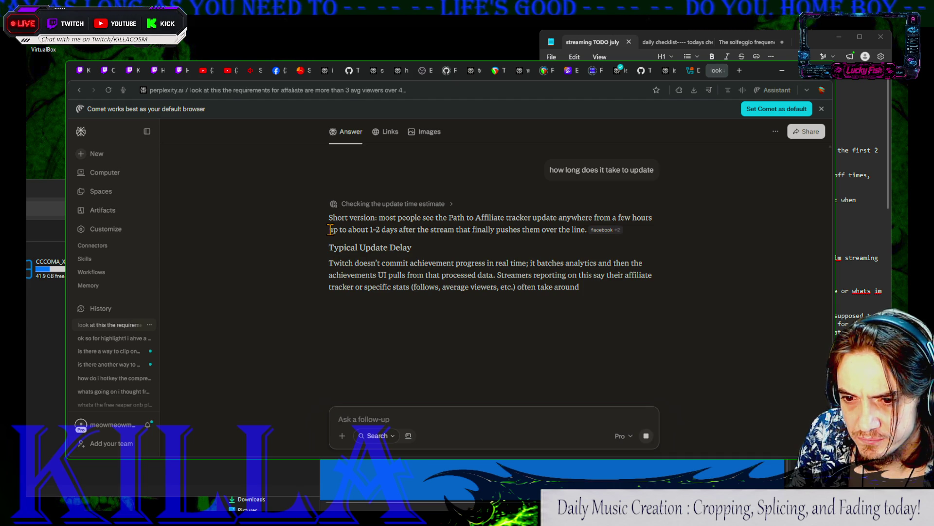
- Read the answer's 1-2 day estimate and 48-hour advice, highlighting key passages
{"action": "left_click_drag", "start_coordinate": [332, 229], "coordinate": [564, 230]}
{"action": "left_click", "coordinate": [366, 264]}
{"action": "mouse_move", "coordinate": [343, 263]}
{"action": "left_mouse_down"}
{"action": "mouse_move", "coordinate": [465, 263]}
{"action": "mouse_move", "coordinate": [441, 259]}
{"action": "mouse_move", "coordinate": [606, 275]}
{"action": "mouse_move", "coordinate": [405, 299]}
{"action": "mouse_move", "coordinate": [652, 300]}
{"action": "mouse_move", "coordinate": [387, 325]}
{"action": "mouse_move", "coordinate": [540, 341]}
{"action": "mouse_move", "coordinate": [640, 331]}
{"action": "left_mouse_up"}
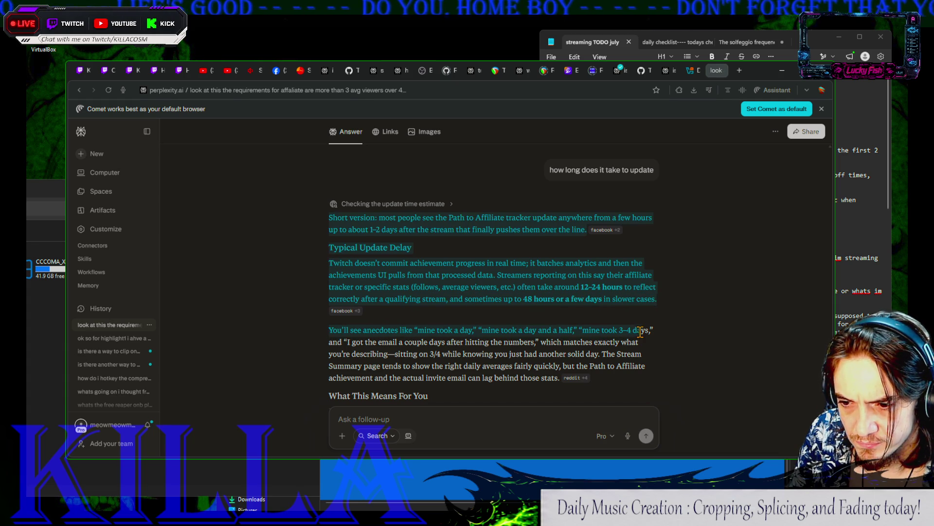
{"action": "left_click_drag", "start_coordinate": [362, 341], "coordinate": [361, 341]}
{"action": "mouse_move", "coordinate": [576, 348]}
{"action": "left_mouse_down"}
{"action": "mouse_move", "coordinate": [633, 354]}
{"action": "mouse_move", "coordinate": [480, 370]}
{"action": "mouse_move", "coordinate": [494, 378]}
{"action": "left_mouse_up"}
{"action": "scroll", "coordinate": [510, 365], "scroll_direction": "down", "scroll_amount": 4}
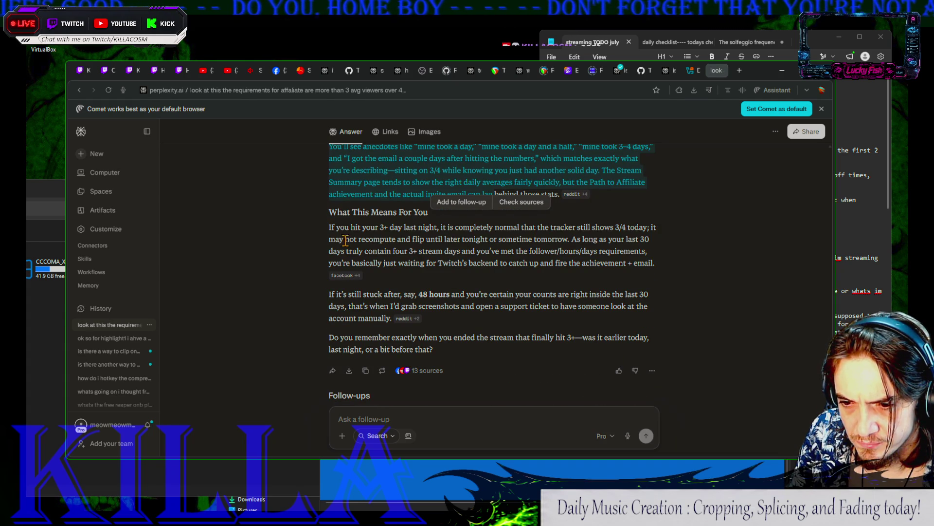
{"action": "mouse_move", "coordinate": [337, 228]}
{"action": "left_mouse_down"}
{"action": "mouse_move", "coordinate": [627, 239]}
{"action": "mouse_move", "coordinate": [491, 253]}
{"action": "mouse_move", "coordinate": [484, 265]}
{"action": "mouse_move", "coordinate": [369, 265]}
{"action": "mouse_move", "coordinate": [522, 275]}
{"action": "mouse_move", "coordinate": [369, 266]}
{"action": "mouse_move", "coordinate": [651, 265]}
{"action": "mouse_move", "coordinate": [353, 294]}
{"action": "mouse_move", "coordinate": [611, 297]}
{"action": "mouse_move", "coordinate": [358, 303]}
{"action": "left_mouse_up"}
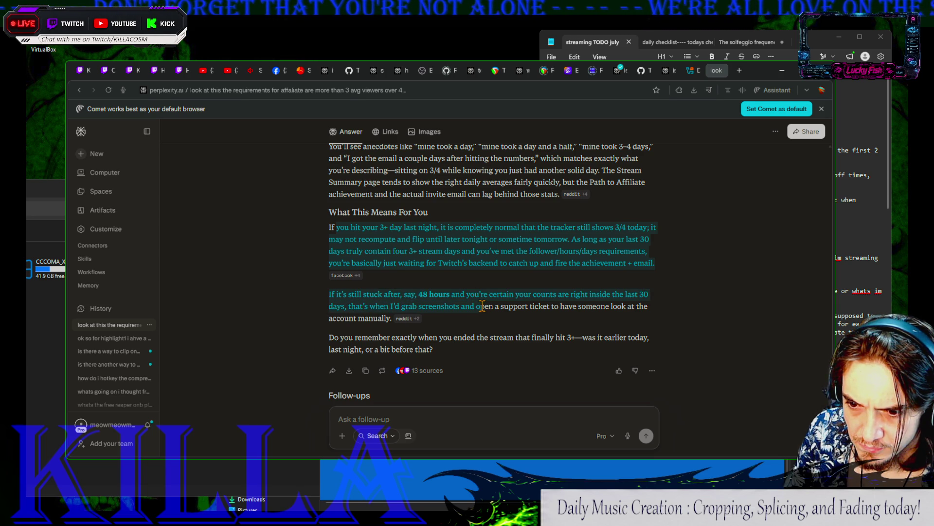
{"action": "left_click_drag", "start_coordinate": [548, 309], "coordinate": [642, 307]}
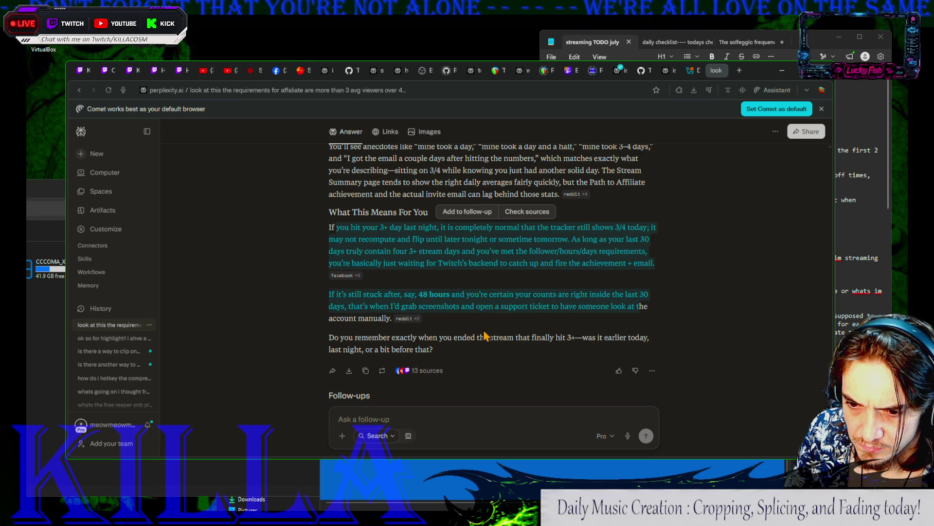
{"action": "left_click", "coordinate": [486, 337]}
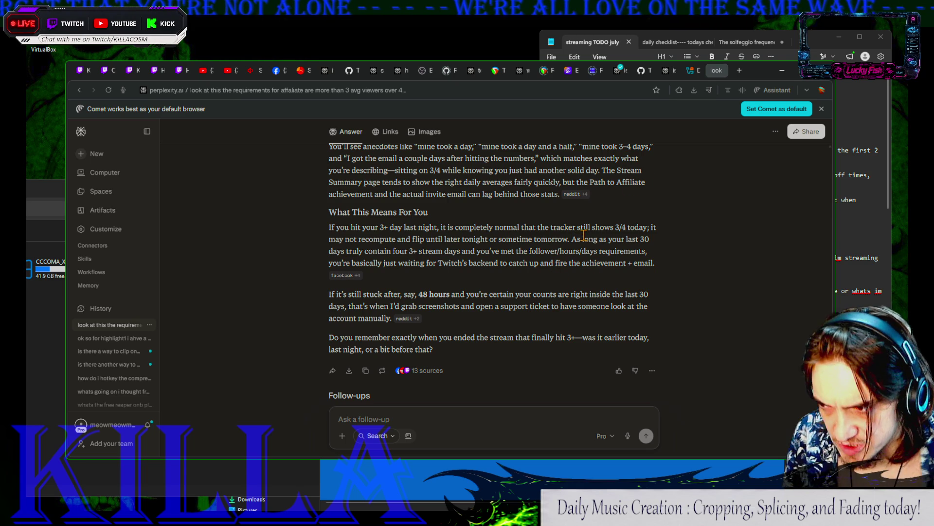
- Switch back to the Twitch Highlight1 video in the browser
{"action": "left_click", "coordinate": [558, 62]}
{"action": "left_click", "coordinate": [508, 195]}
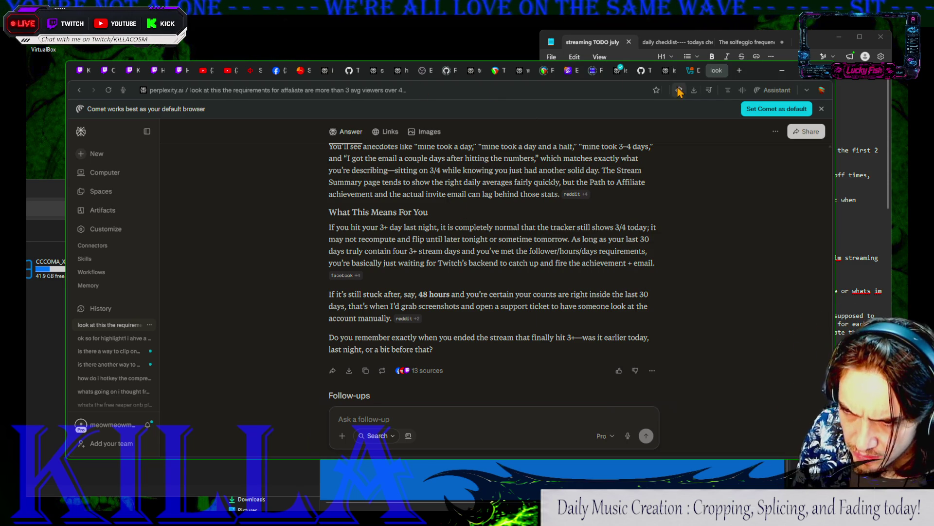
{"action": "left_click", "coordinate": [616, 71]}
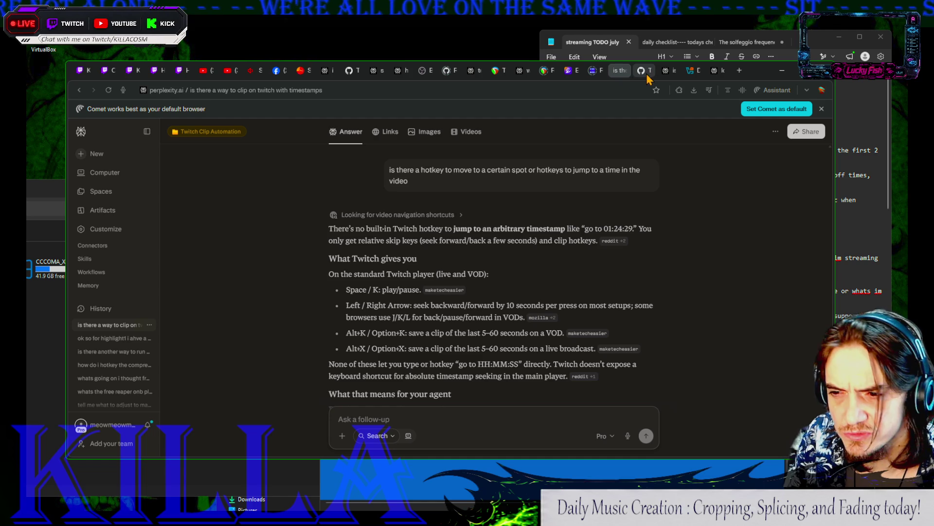
{"action": "left_click", "coordinate": [178, 70]}
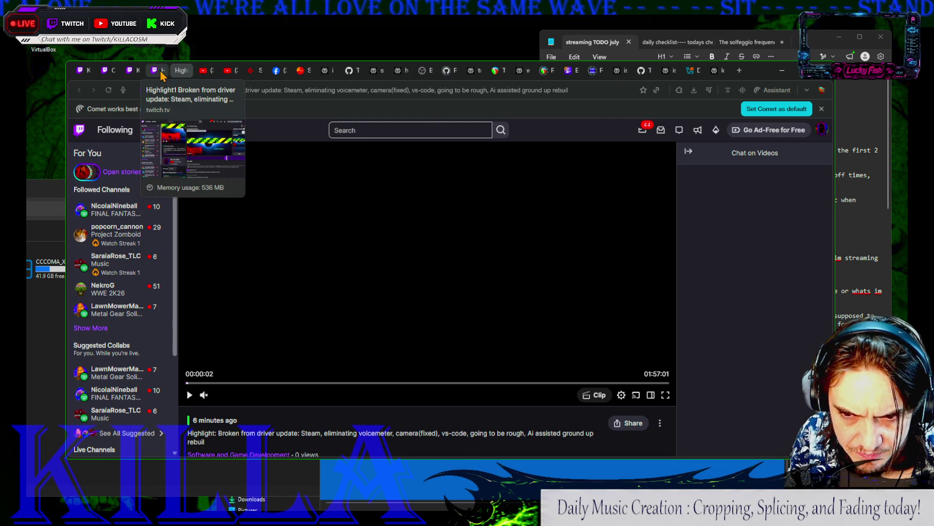
- Ask the Comet assistant whether the clip timer runs ahead or behind the video timer, consistently
{"action": "left_click", "coordinate": [160, 72]}
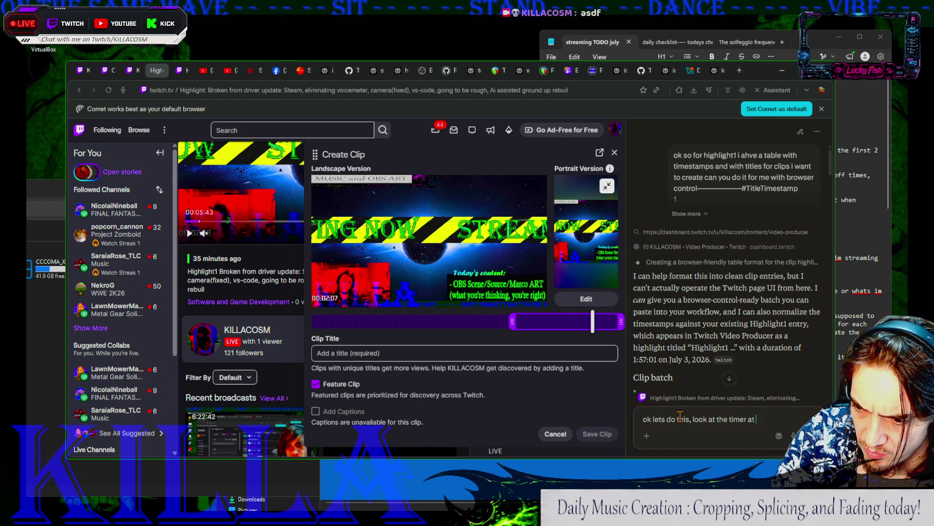
{"action": "type", "text": "t clip"}
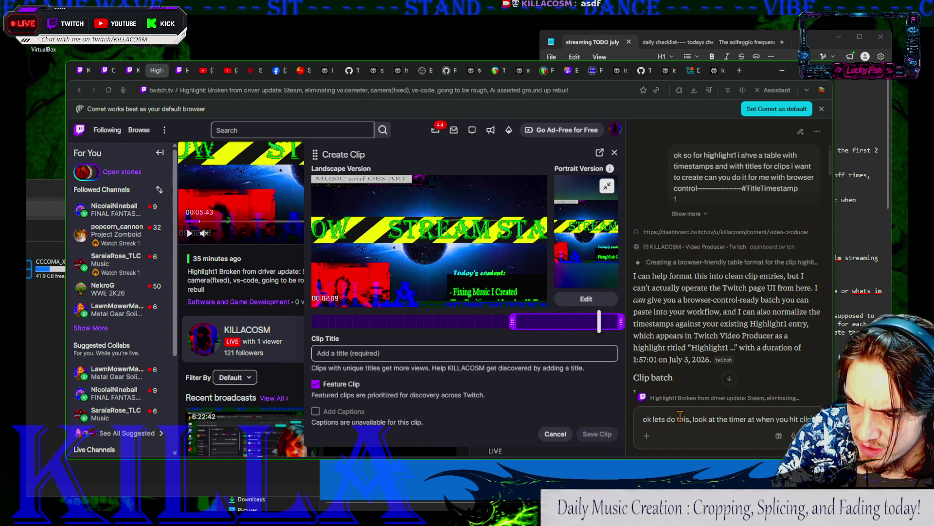
{"action": "type", "text": " and see what kind of buffer to"}
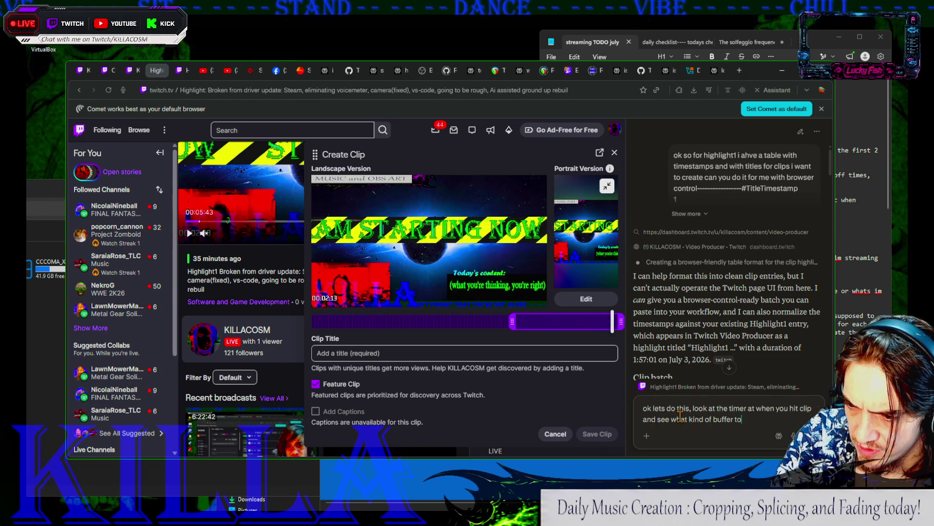
{"action": "type", "text": "e vide"}
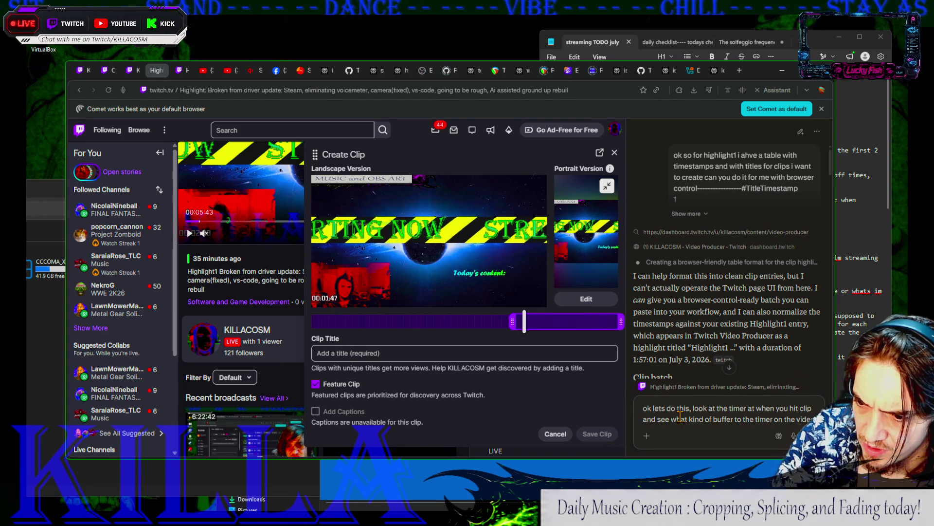
{"action": "type", "text": " to see"}
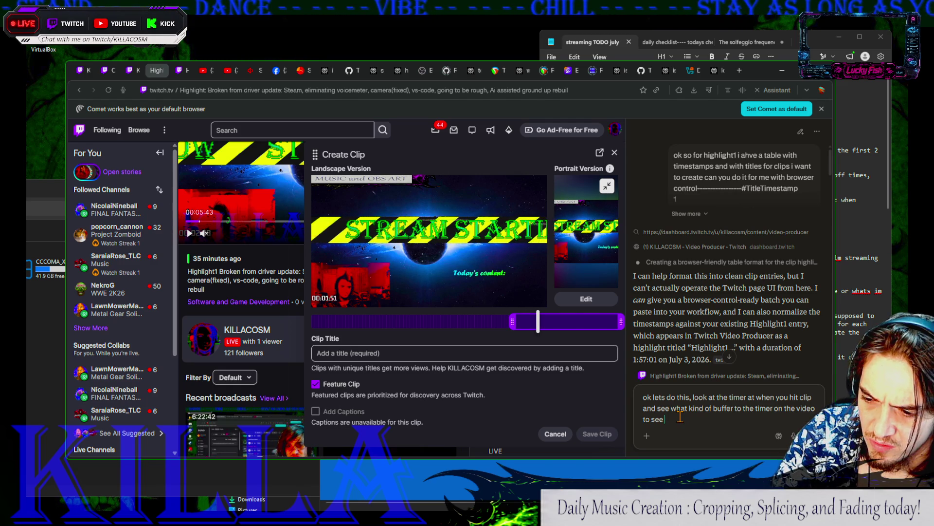
{"action": "type", "text": " wha"}
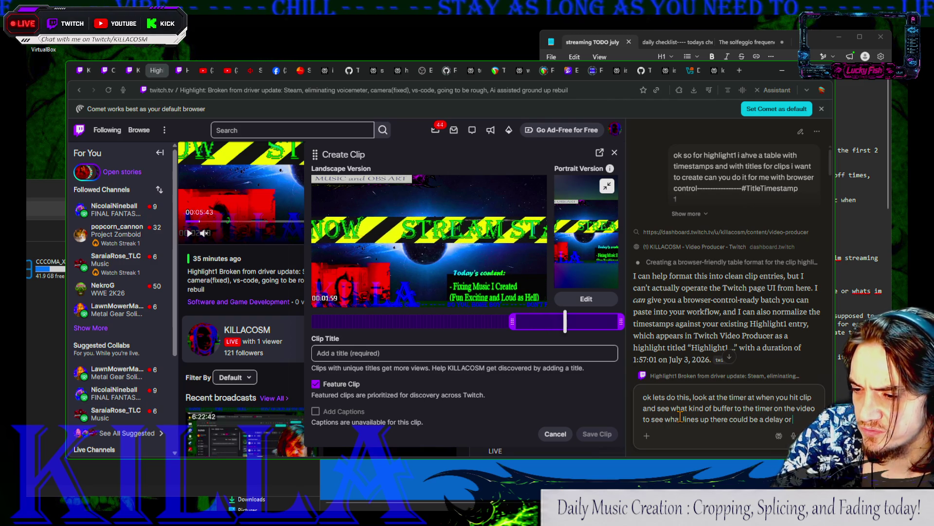
{"action": "type", "text": "hing a certain ammount"}
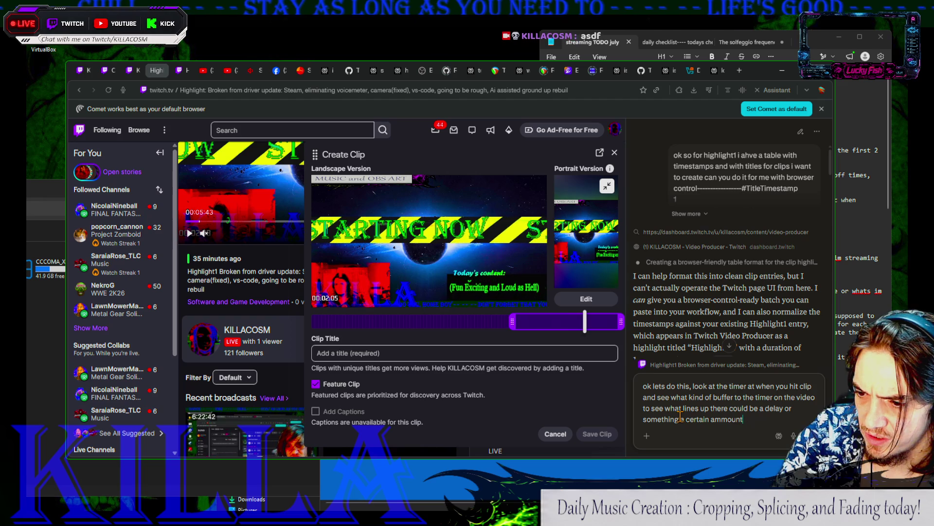
{"action": "type", "text": "head"}
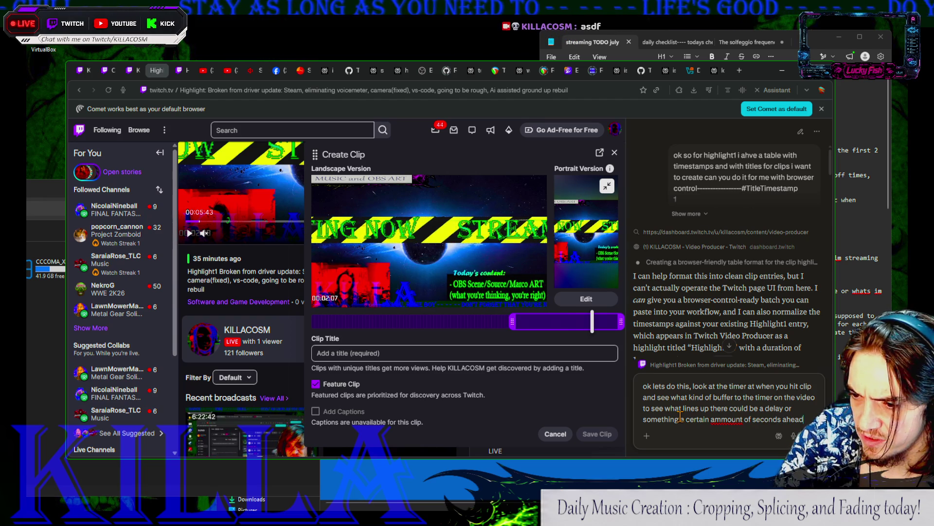
{"action": "type", "text": " or behind and mak"}
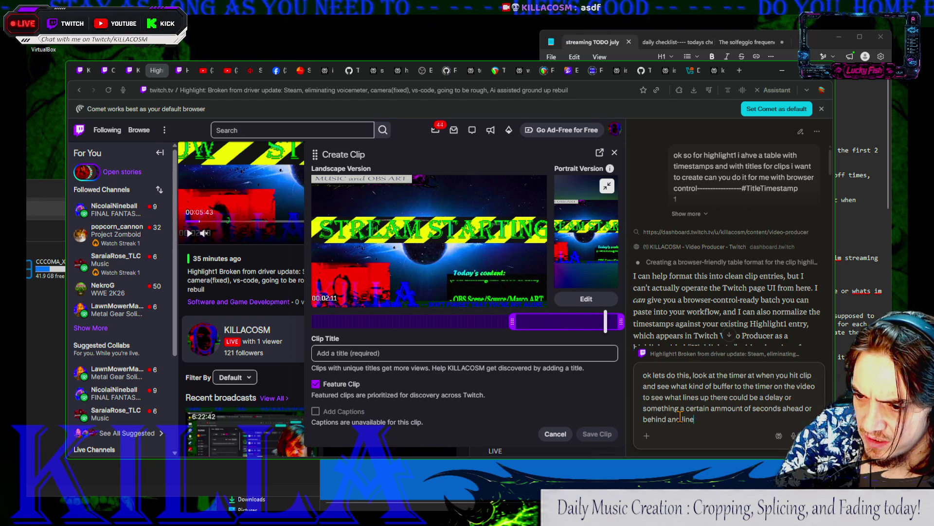
{"action": "type", "text": "e sure its consisa"}
{"action": "key", "text": "BackSpace"}
{"action": "type", "text": "ant so we c"}
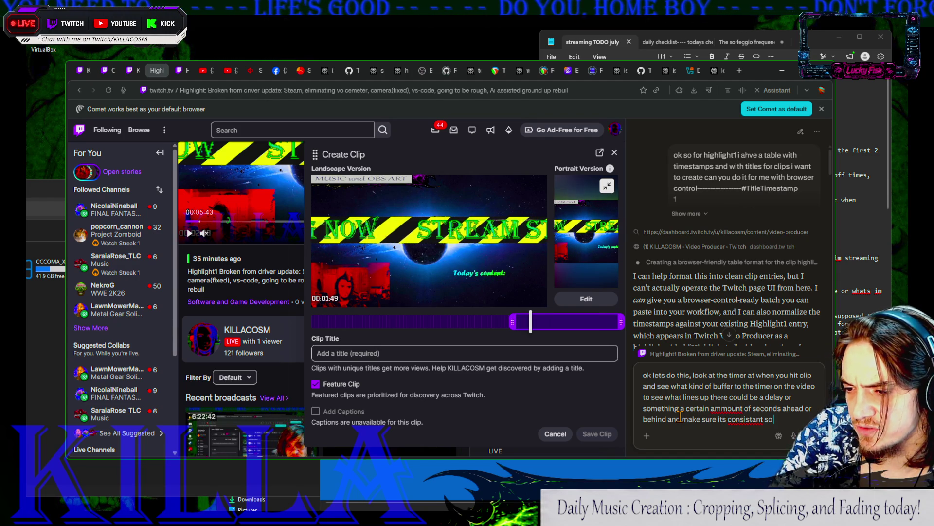
{"action": "key", "text": "BackSpace"}
{"action": "key", "text": "BackSpace"}
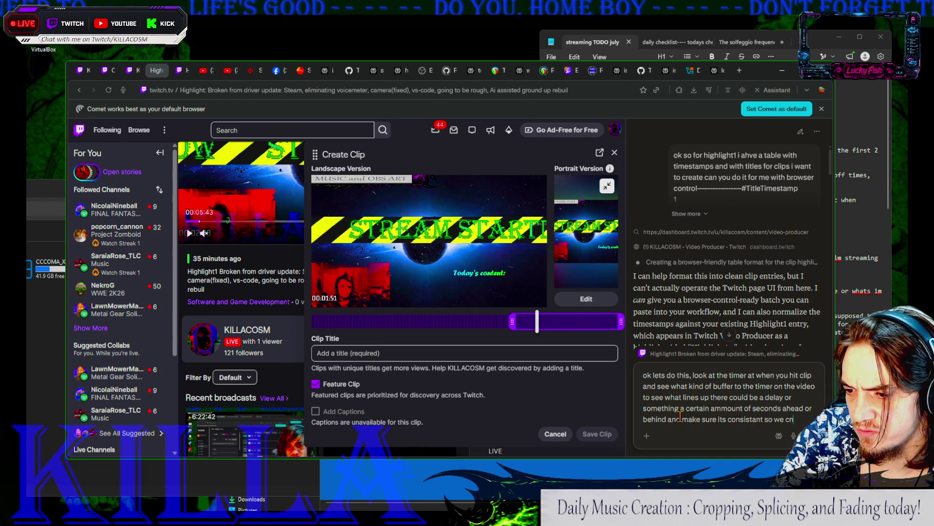
{"action": "type", "text": "an know from now on how it work"}
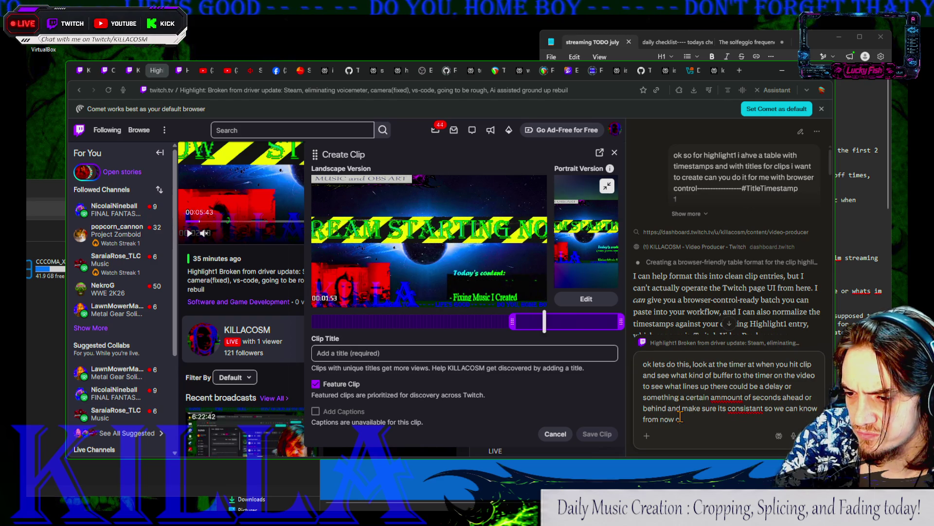
{"action": "type", "text": "s"}
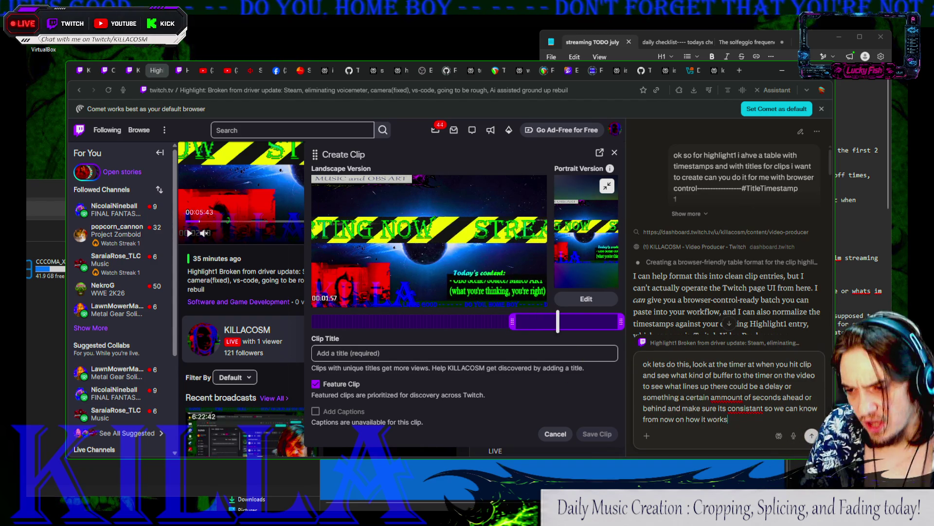
{"action": "key", "text": "Return"}
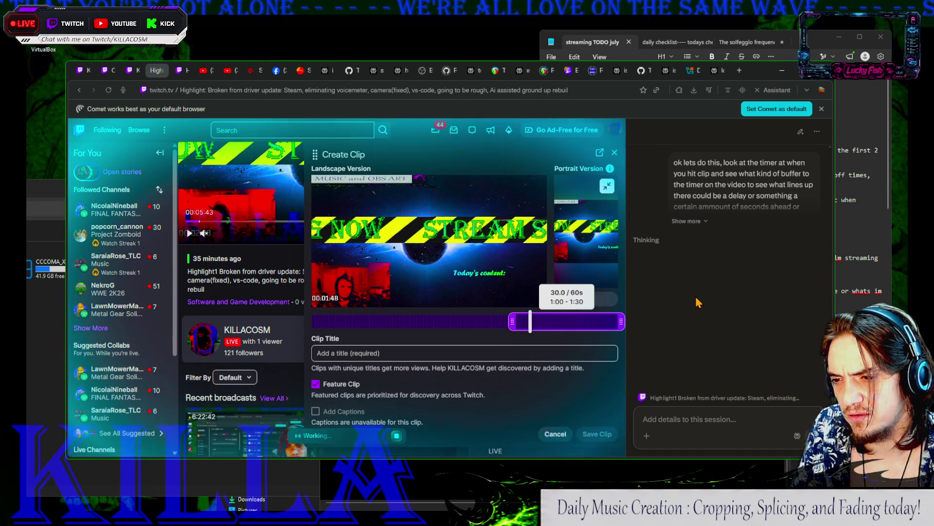
- Read the assistant's timing table: overlay time plus about 3:43 equals VOD time
{"action": "left_click", "coordinate": [697, 222]}
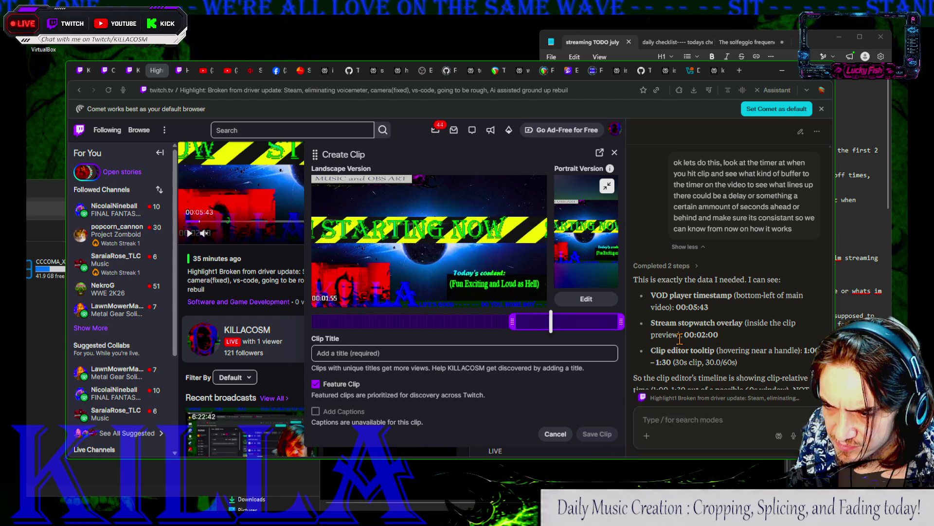
{"action": "scroll", "coordinate": [673, 349], "scroll_direction": "down", "scroll_amount": 2}
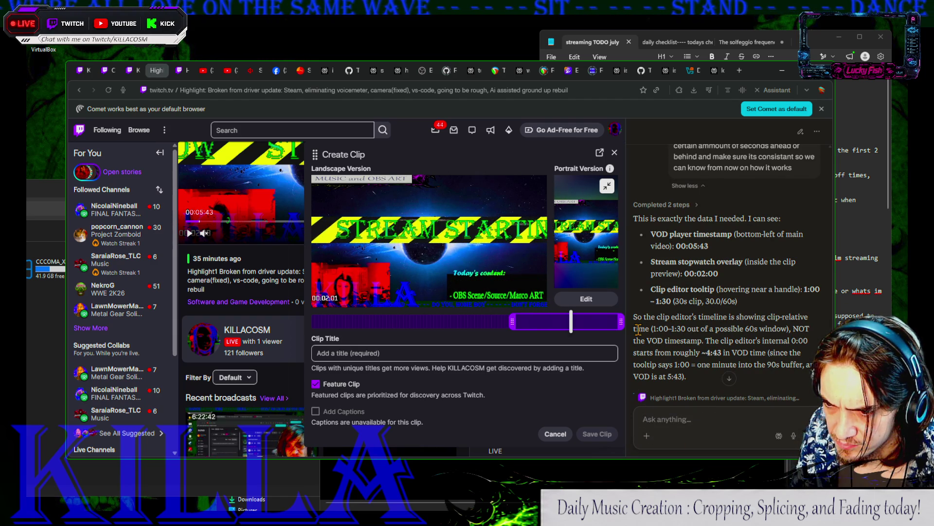
{"action": "mouse_move", "coordinate": [639, 339]}
{"action": "left_mouse_down"}
{"action": "mouse_move", "coordinate": [759, 343]}
{"action": "mouse_move", "coordinate": [690, 365]}
{"action": "mouse_move", "coordinate": [724, 377]}
{"action": "left_mouse_up"}
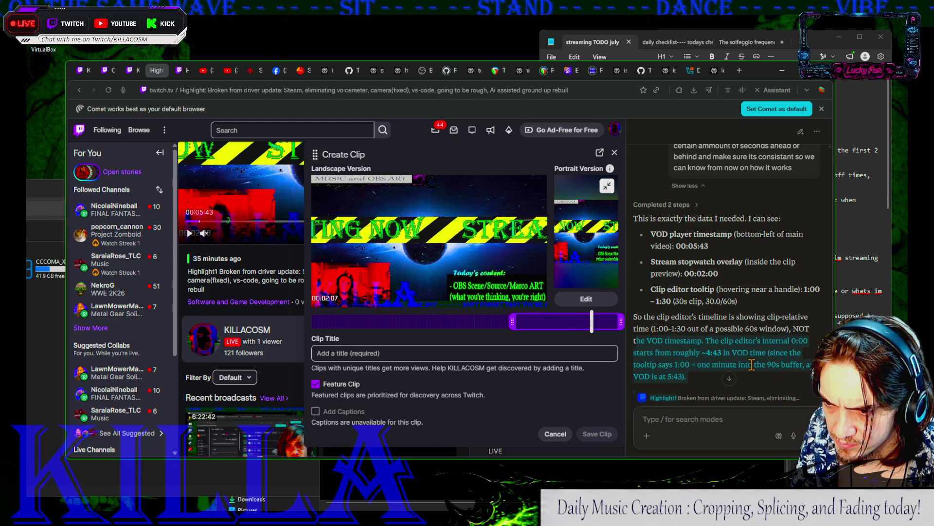
{"action": "left_click", "coordinate": [729, 378]}
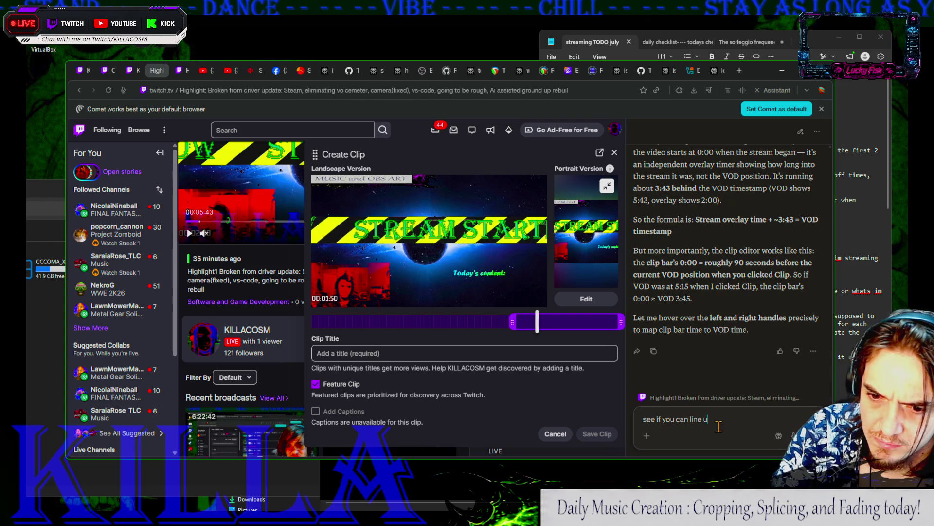
- Ask the assistant to line up the first clip and report where it lands (00:01:45)
{"action": "type", "text": "at fir"}
{"action": "type", "text": "wi"}
{"action": "type", "text": "roperly and where i"}
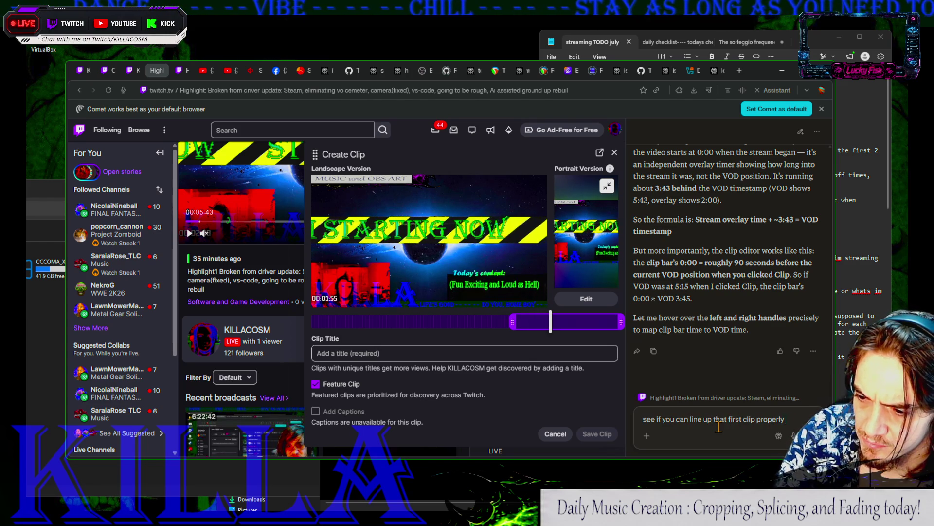
{"action": "type", "text": "t lan so we can do it with o"}
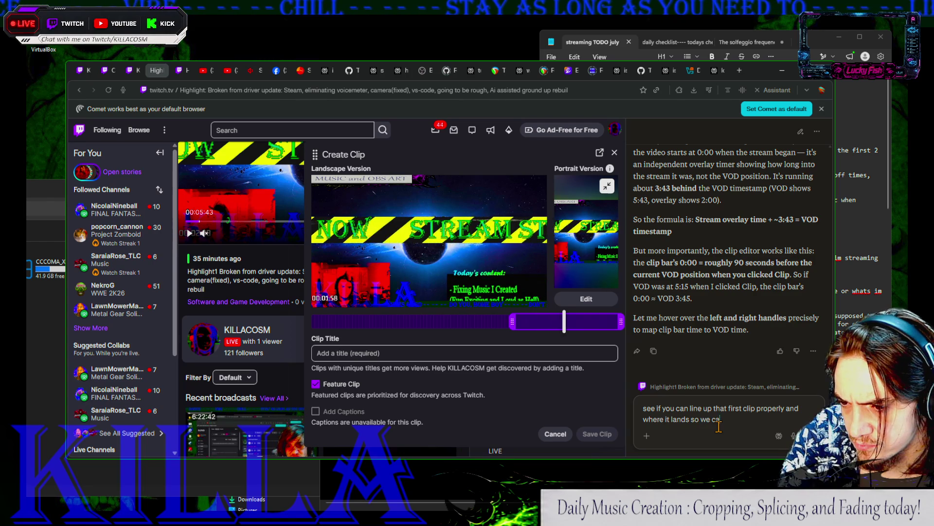
{"action": "type", "text": "ut the timer"}
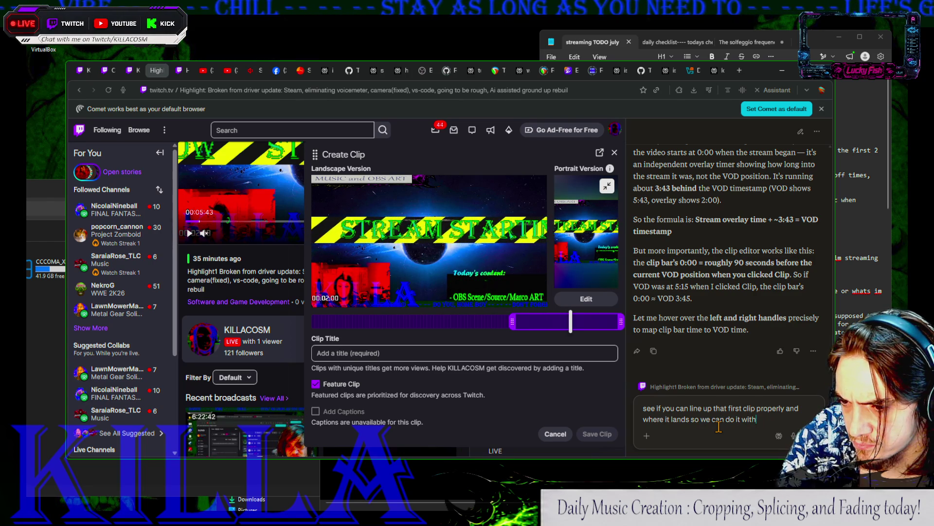
{"action": "type", "text": " for"}
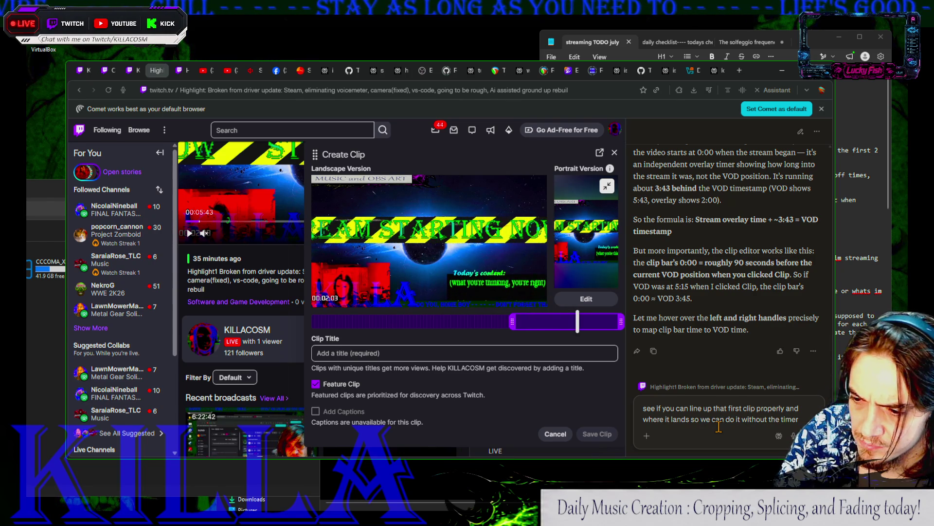
{"action": "type", "text": " the rest"}
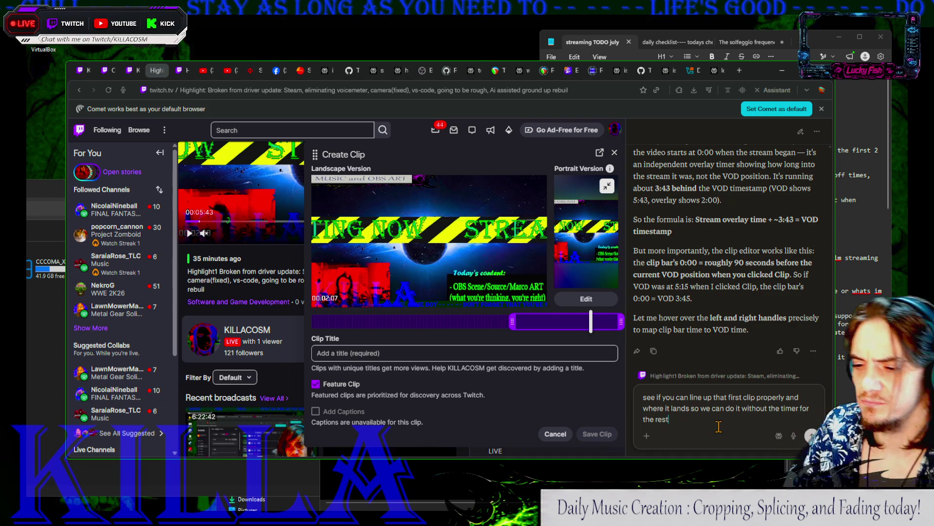
{"action": "key", "text": "Return"}
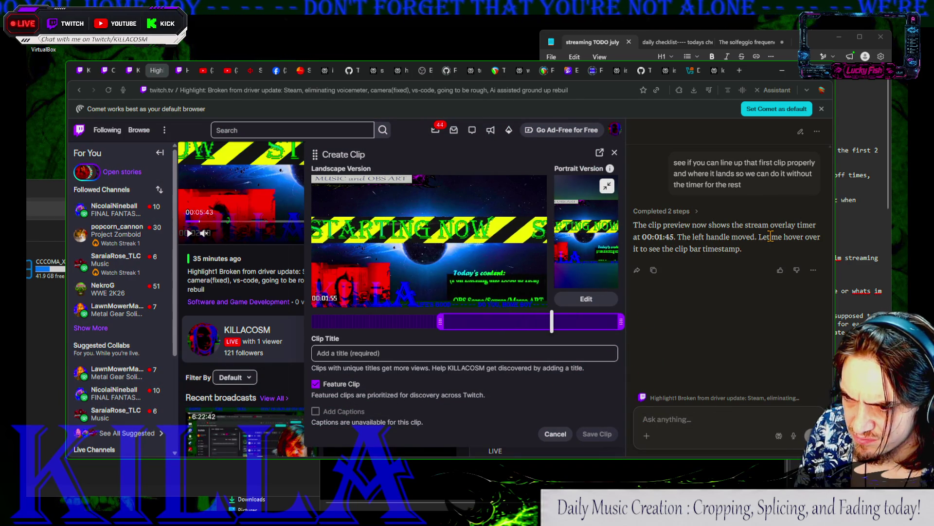
{"action": "mouse_move", "coordinate": [641, 239]}
{"action": "left_mouse_down"}
{"action": "mouse_move", "coordinate": [740, 241]}
{"action": "mouse_move", "coordinate": [737, 249]}
{"action": "left_mouse_up"}
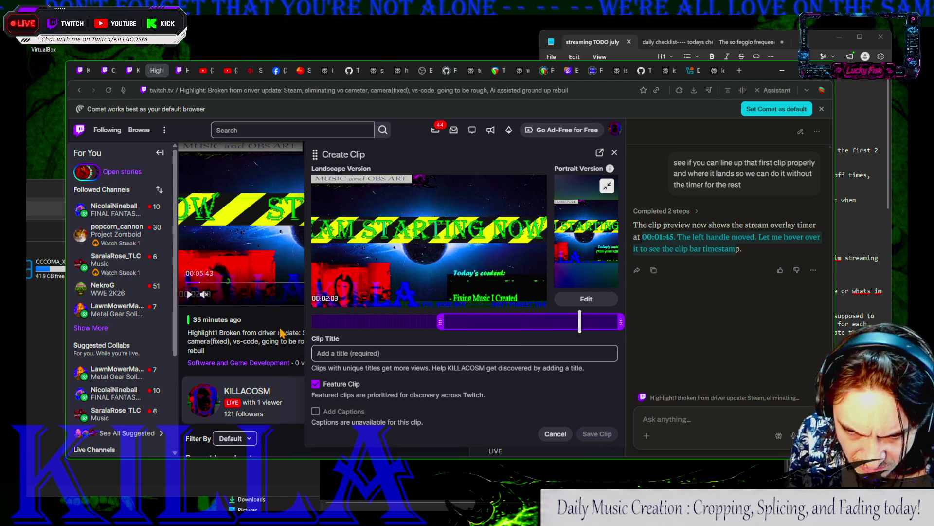
- Zoom the Twitch page out to 75% and begin a reminder message to the assistant
{"action": "key", "text": "ctrl+minus"}
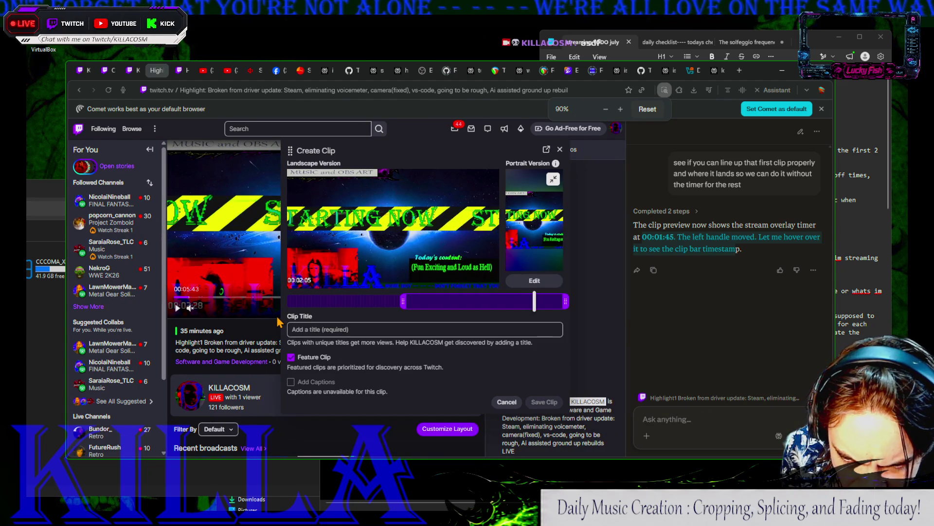
{"action": "key", "text": "ctrl+minus"}
{"action": "key", "text": "ctrl+minus"}
{"action": "left_click", "coordinate": [726, 417]}
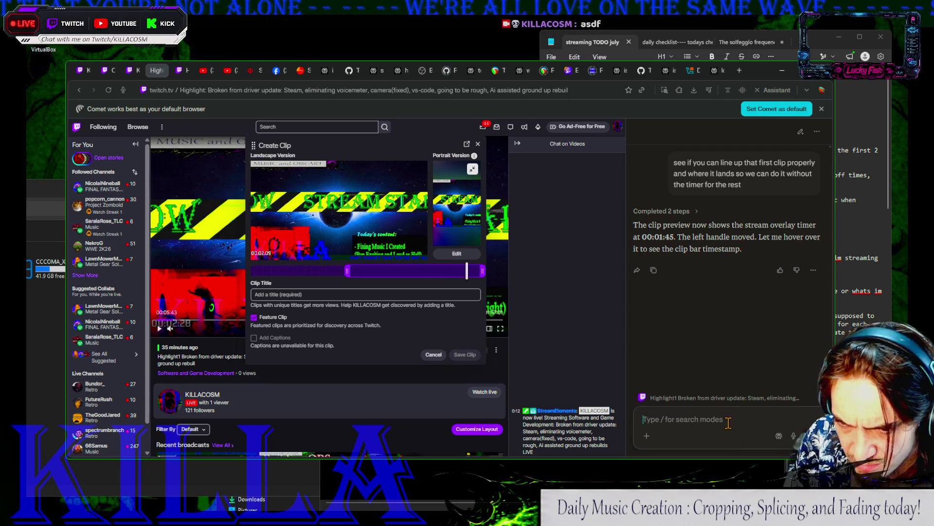
{"action": "type", "text": "rene"}
{"action": "key", "text": "BackSpace"}
{"action": "key", "text": "BackSpace"}
{"action": "key", "text": "BackSpace"}
{"action": "type", "text": "rem"}
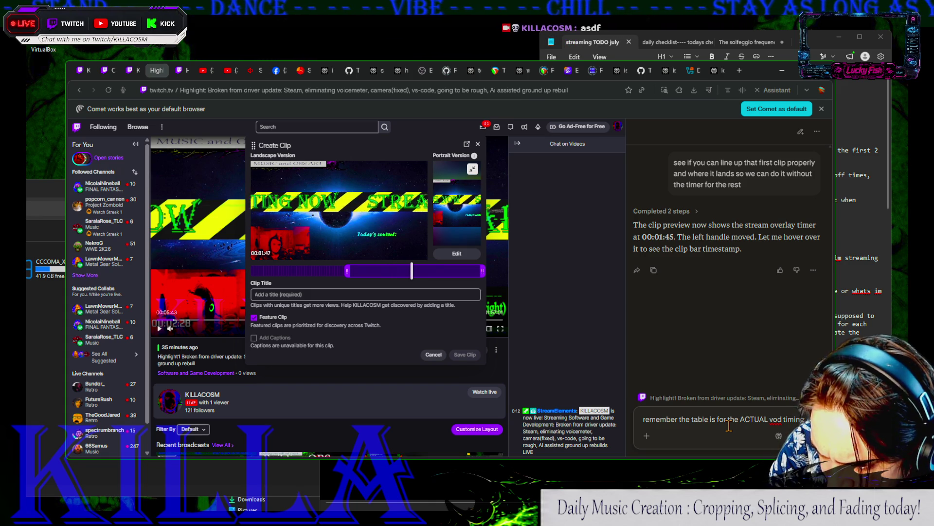
- Remind the assistant the table uses actual VOD timing and ask it to place the clip accordingly
{"action": "type", "text": "my"}
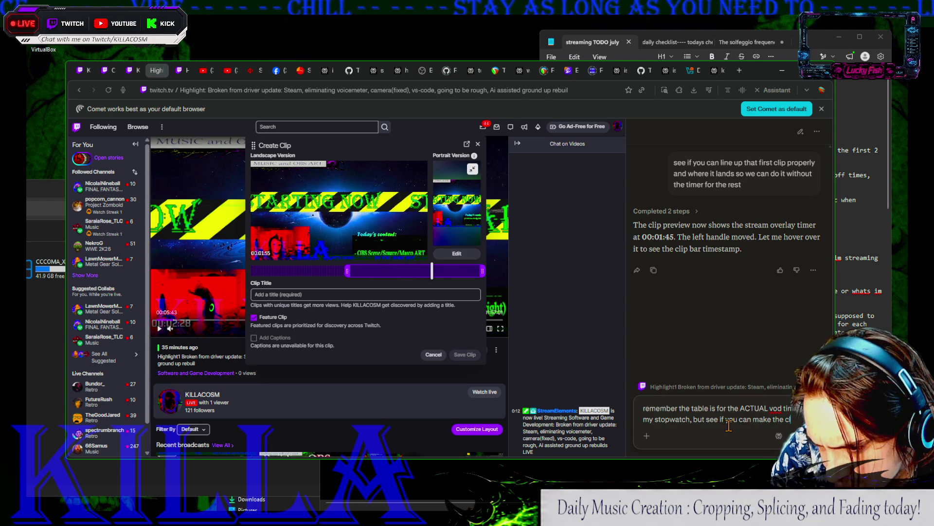
{"action": "type", "text": "r"}
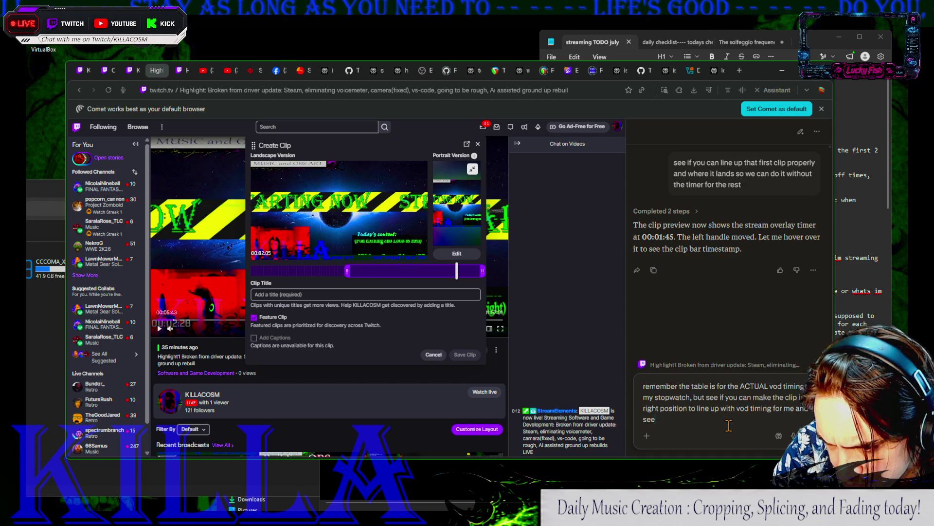
{"action": "type", "text": "check the clip"}
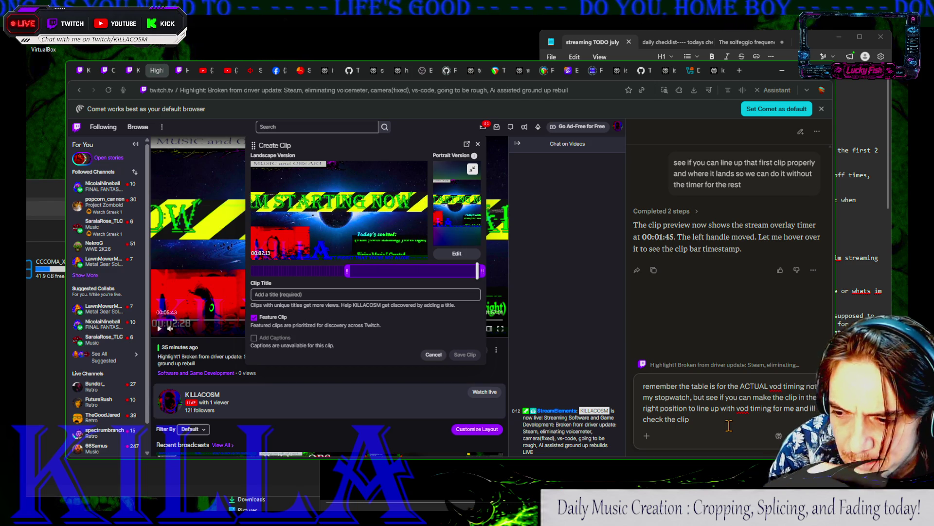
{"action": "key", "text": "Return"}
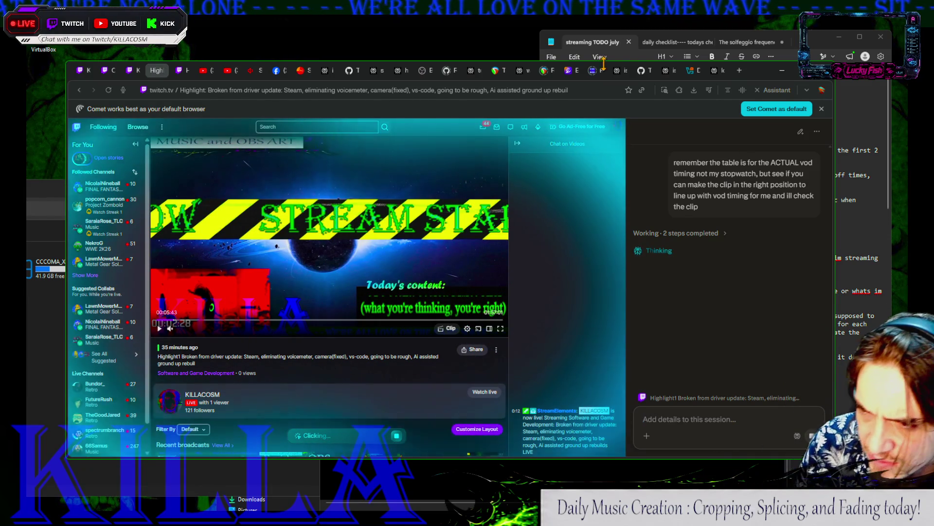
{"action": "left_click", "coordinate": [720, 72]}
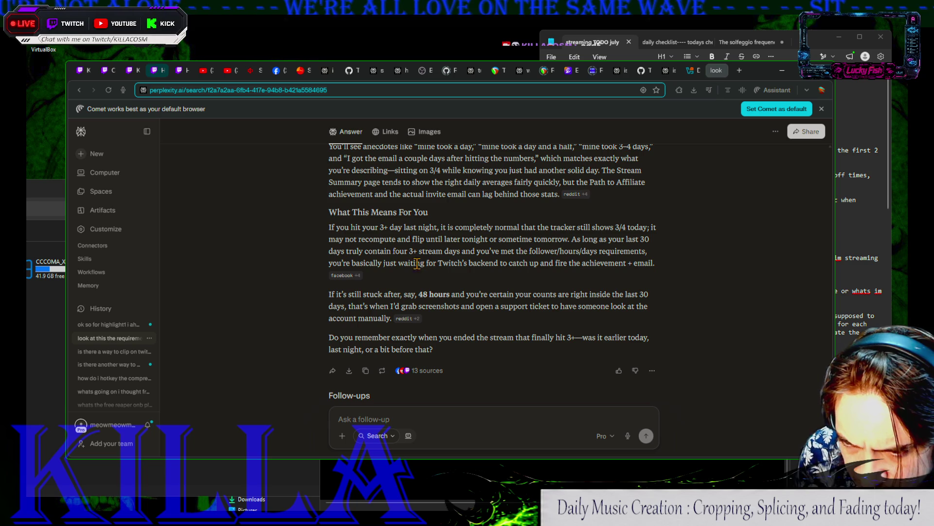
- Open the Twitch Clip Automation thread and read why no hotkey jumps to an exact timestamp
{"action": "left_click", "coordinate": [670, 72]}
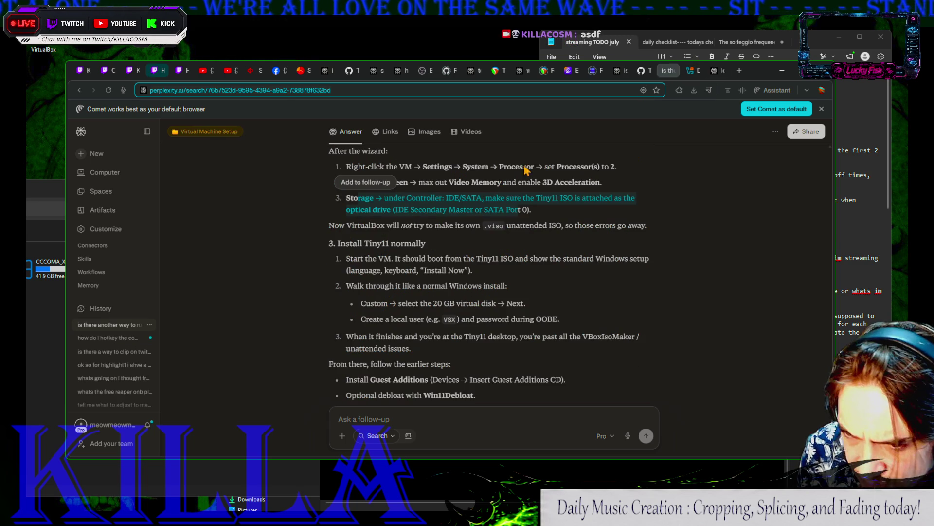
{"action": "left_click", "coordinate": [616, 72]}
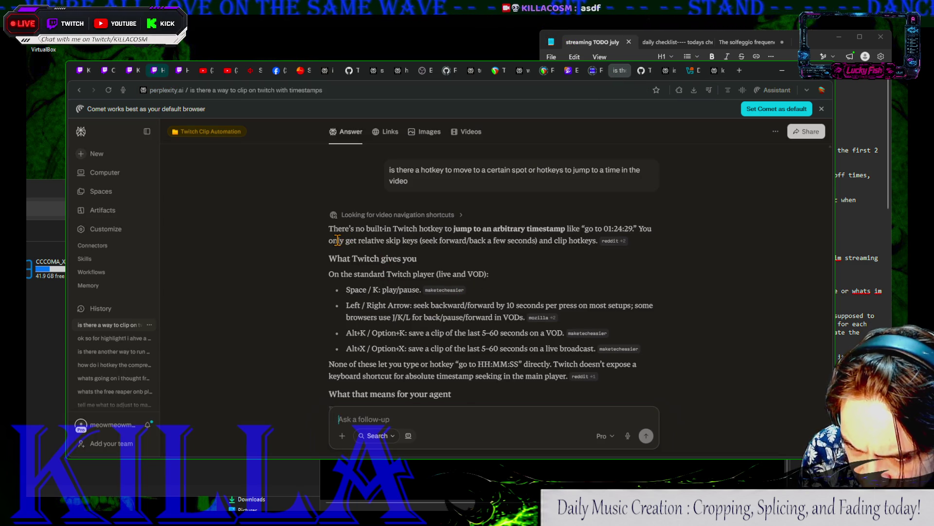
{"action": "mouse_move", "coordinate": [333, 240]}
{"action": "left_mouse_down"}
{"action": "mouse_move", "coordinate": [536, 240]}
{"action": "mouse_move", "coordinate": [386, 274]}
{"action": "left_mouse_up"}
{"action": "left_click", "coordinate": [361, 290]}
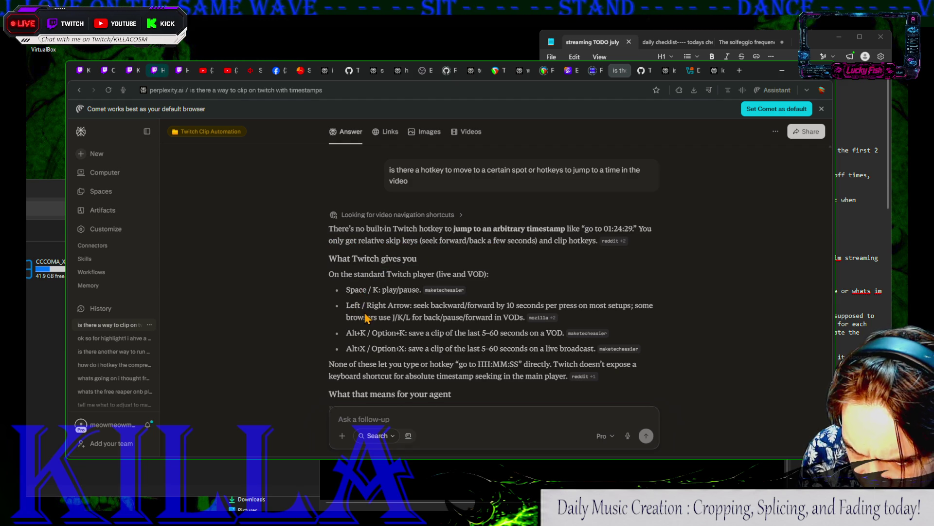
{"action": "mouse_move", "coordinate": [357, 332]}
{"action": "left_mouse_down"}
{"action": "mouse_move", "coordinate": [545, 334]}
{"action": "mouse_move", "coordinate": [522, 338]}
{"action": "left_mouse_up"}
{"action": "mouse_move", "coordinate": [358, 349]}
{"action": "left_mouse_down"}
{"action": "mouse_move", "coordinate": [499, 349]}
{"action": "mouse_move", "coordinate": [488, 364]}
{"action": "mouse_move", "coordinate": [555, 377]}
{"action": "mouse_move", "coordinate": [414, 394]}
{"action": "mouse_move", "coordinate": [433, 394]}
{"action": "left_mouse_up"}
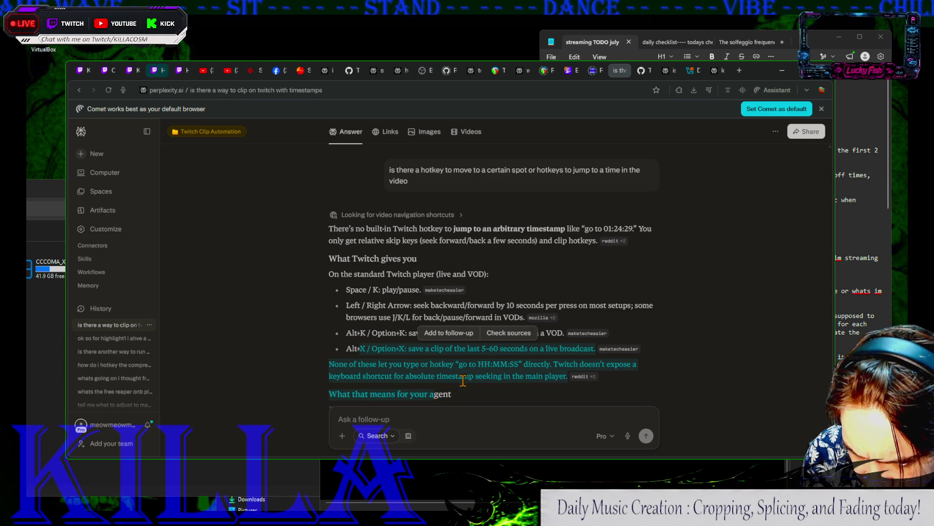
{"action": "scroll", "coordinate": [462, 378], "scroll_direction": "down", "scroll_amount": 2}
{"action": "mouse_move", "coordinate": [335, 286]}
{"action": "left_mouse_down"}
{"action": "mouse_move", "coordinate": [506, 303]}
{"action": "mouse_move", "coordinate": [411, 316]}
{"action": "mouse_move", "coordinate": [465, 304]}
{"action": "mouse_move", "coordinate": [516, 370]}
{"action": "mouse_move", "coordinate": [511, 382]}
{"action": "left_mouse_up"}
{"action": "scroll", "coordinate": [487, 381], "scroll_direction": "down", "scroll_amount": 2}
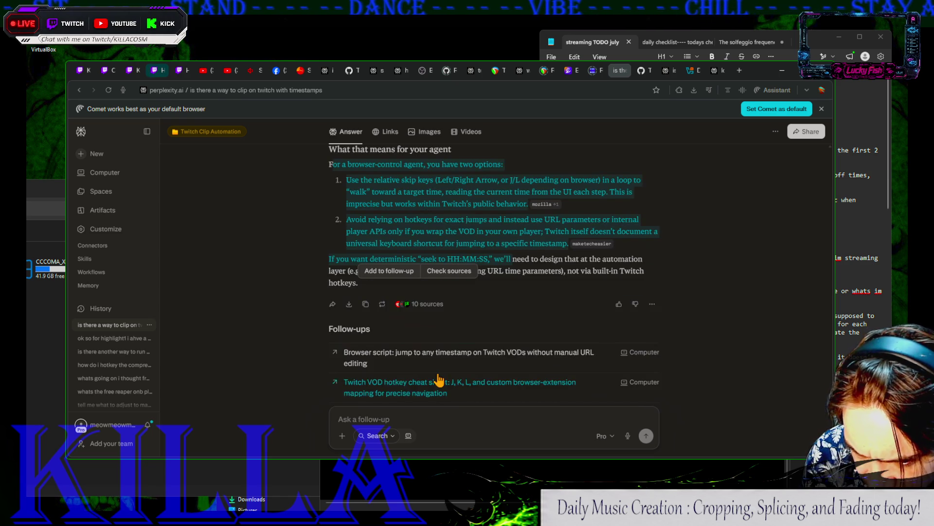
{"action": "scroll", "coordinate": [548, 196], "scroll_direction": "up", "scroll_amount": 1}
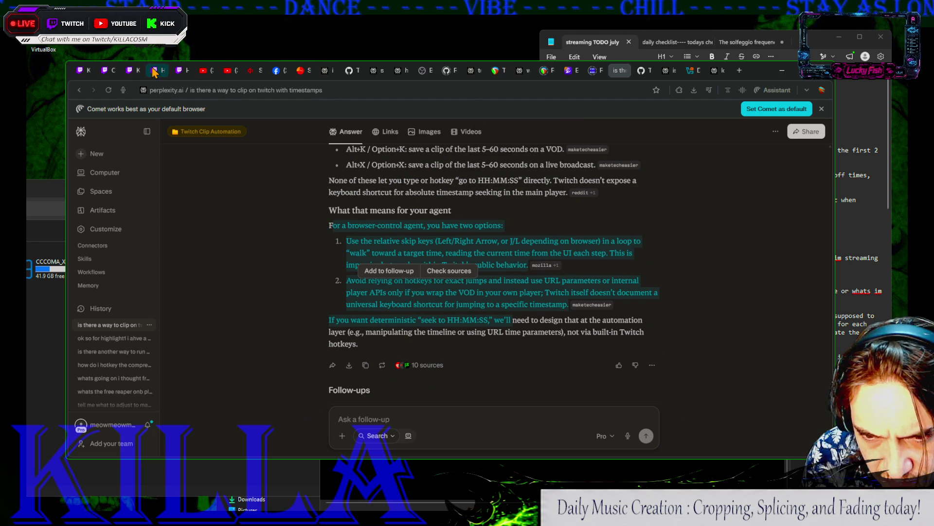
- Return to the Highlight1 clip editor and review the assistant's completed working steps
{"action": "left_click", "coordinate": [155, 71]}
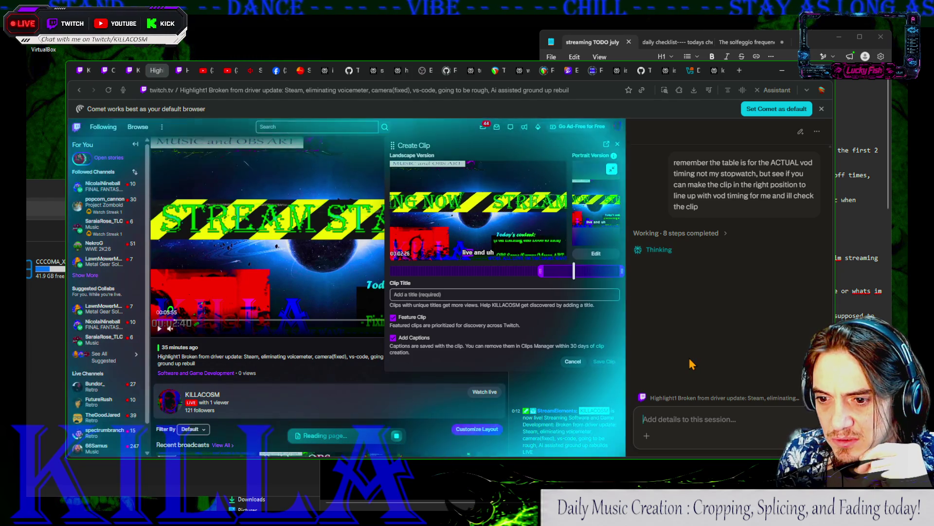
{"action": "left_click", "coordinate": [678, 237]}
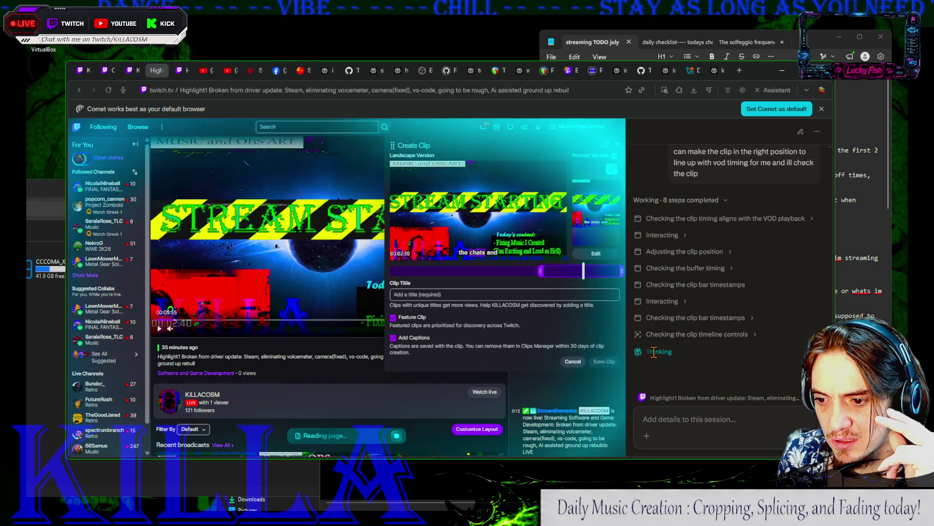
{"action": "left_click", "coordinate": [719, 201]}
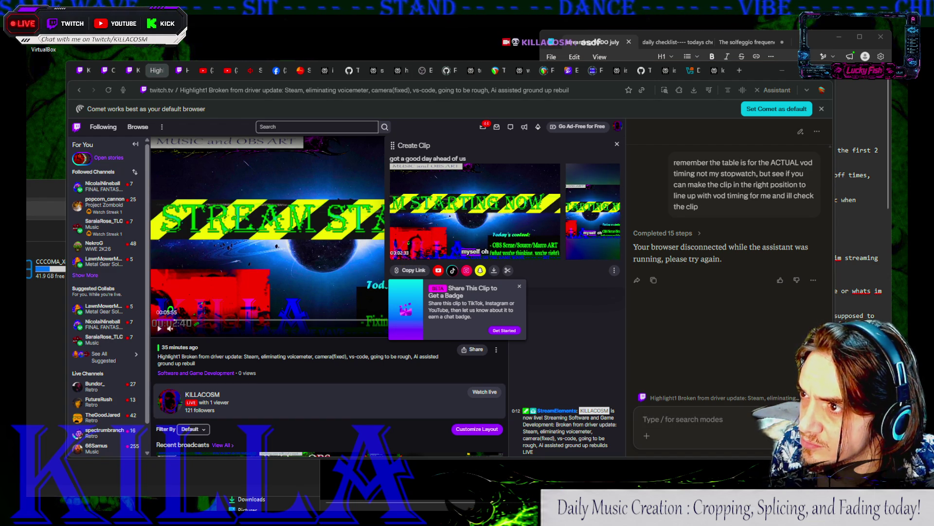
- Dismiss the share-for-a-badge prompt, pause the Concrete Anthem song in Suno, and return to Twitch
{"action": "left_click", "coordinate": [519, 258]}
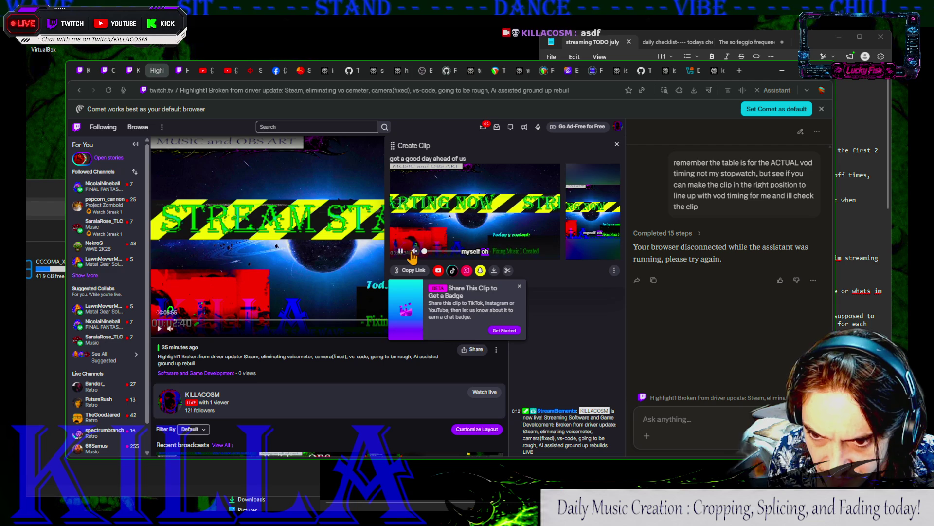
{"action": "left_click", "coordinate": [424, 251]}
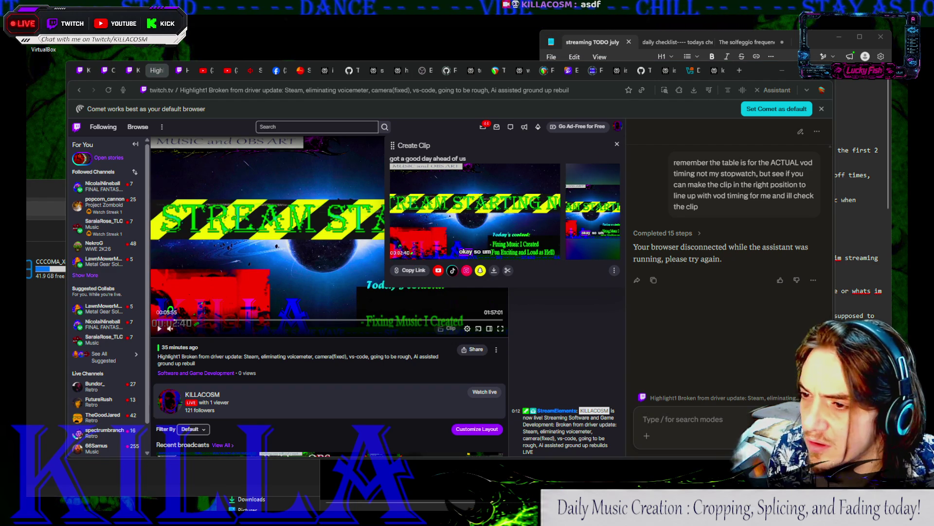
{"action": "left_click", "coordinate": [256, 73]}
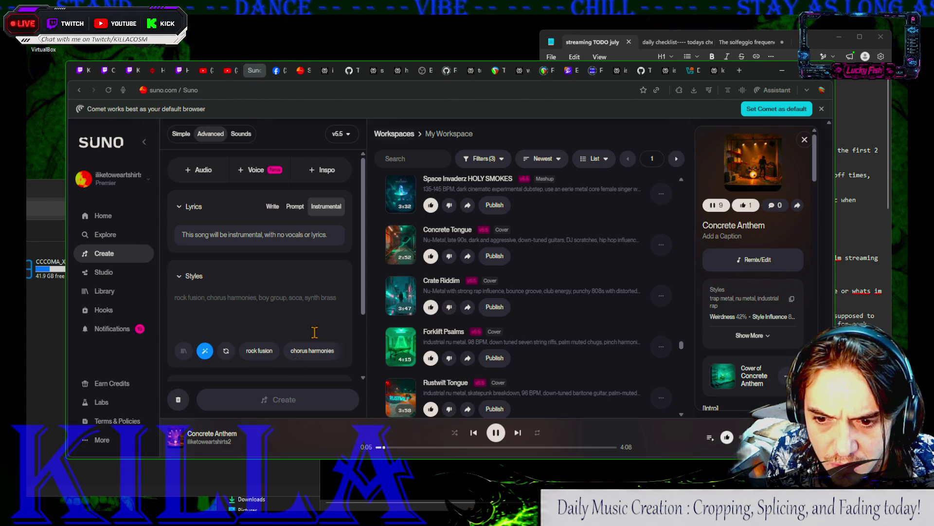
{"action": "left_click", "coordinate": [497, 433]}
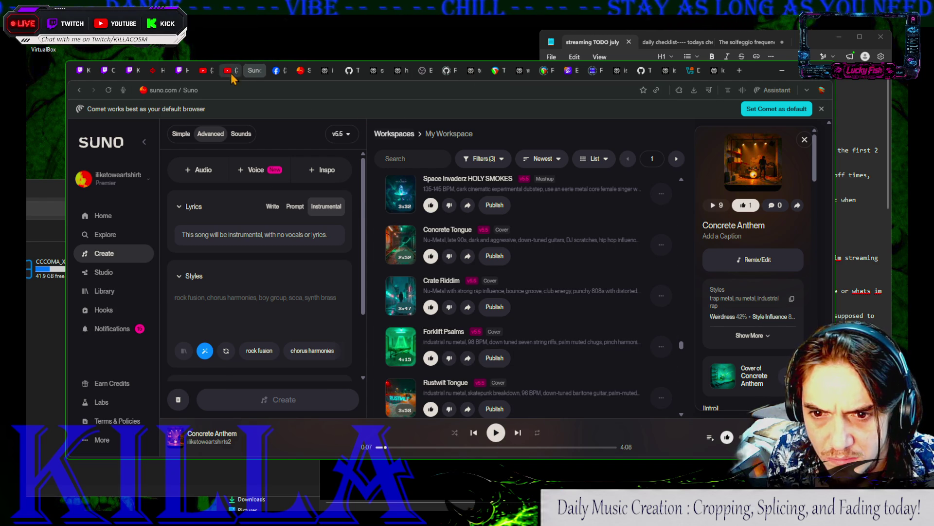
{"action": "left_click", "coordinate": [156, 70]}
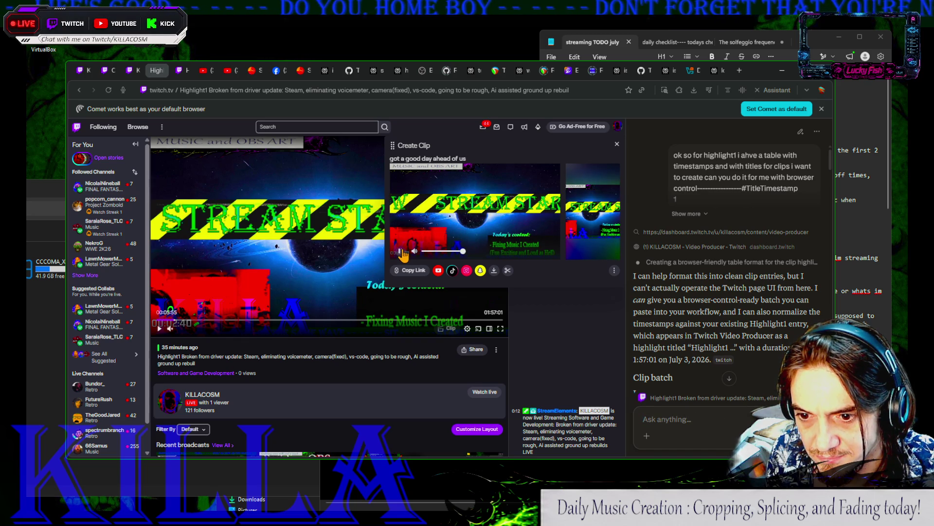
- Scroll the assistant's reply to the Clip batch table, starting with 'got a good day ahead of us' at 00:05:20–00:05:52
{"action": "scroll", "coordinate": [746, 324], "scroll_direction": "down", "scroll_amount": 10}
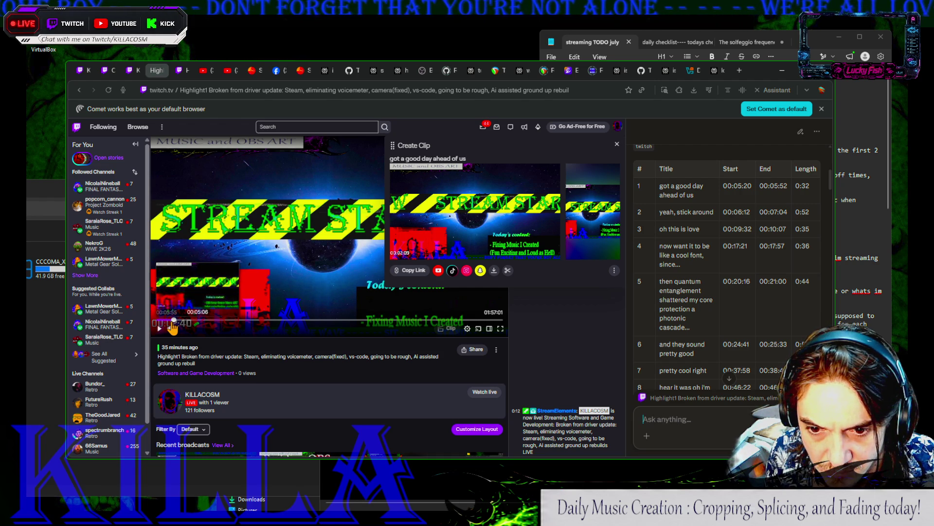
- Play the highlight video with the volume raised to 100%, then pause it
{"action": "left_click", "coordinate": [173, 325]}
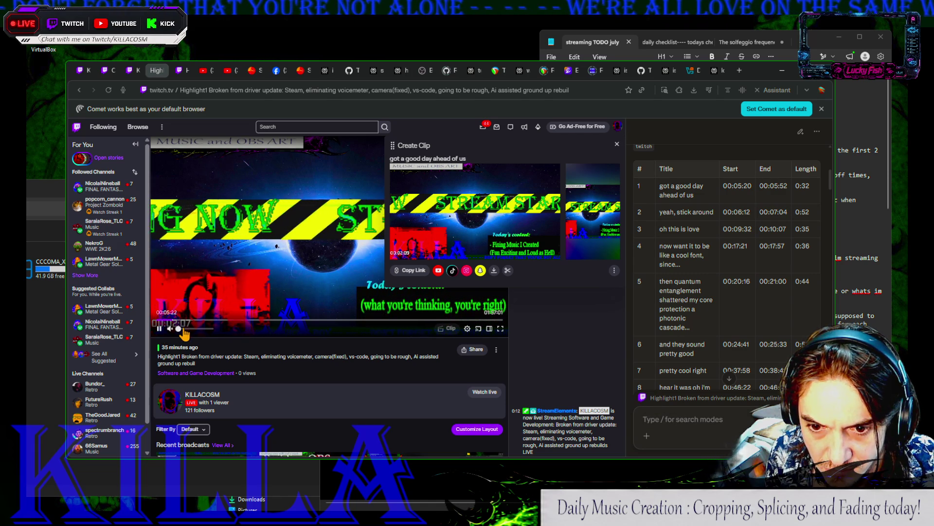
{"action": "mouse_move", "coordinate": [202, 329]}
{"action": "left_click_drag", "start_coordinate": [202, 329], "coordinate": [210, 329]}
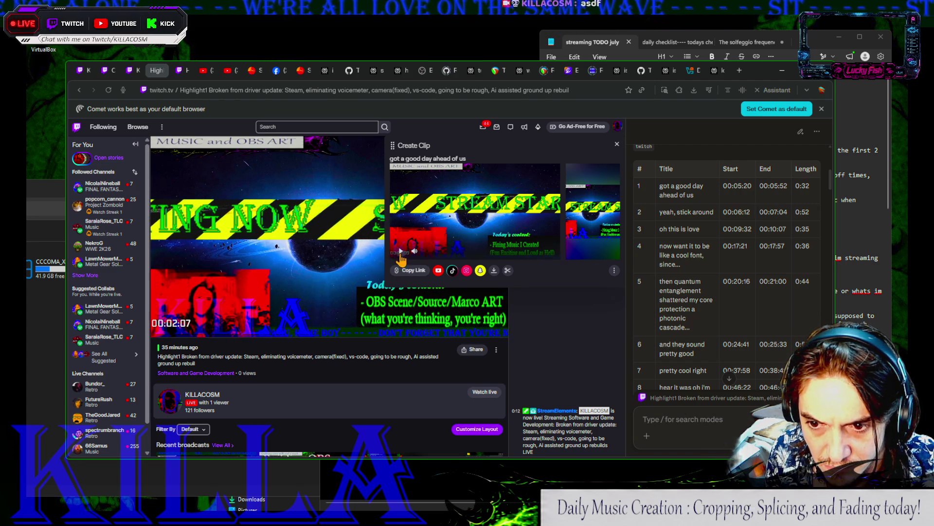
{"action": "left_click", "coordinate": [159, 329]}
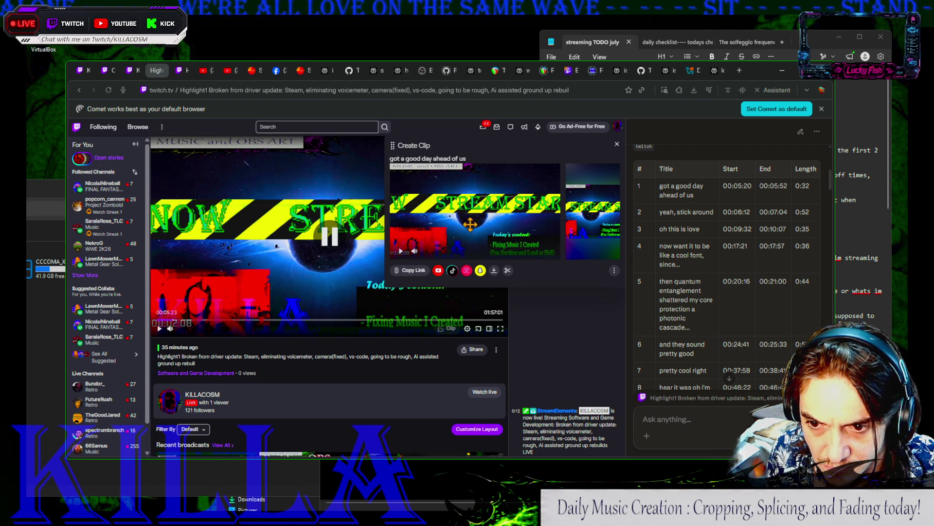
- Compare the 'got a good day ahead of us' clip preview against the VOD to check its start point
{"action": "left_click", "coordinate": [400, 251]}
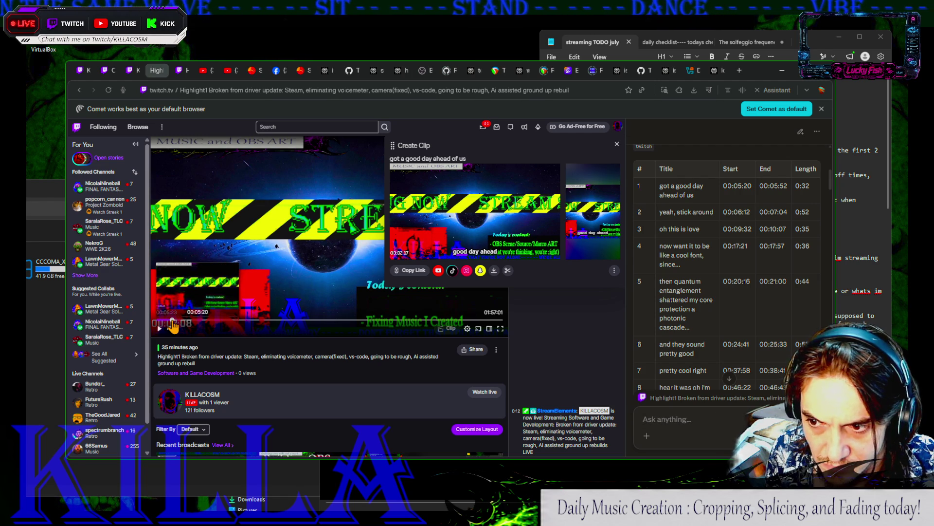
{"action": "left_click", "coordinate": [161, 329]}
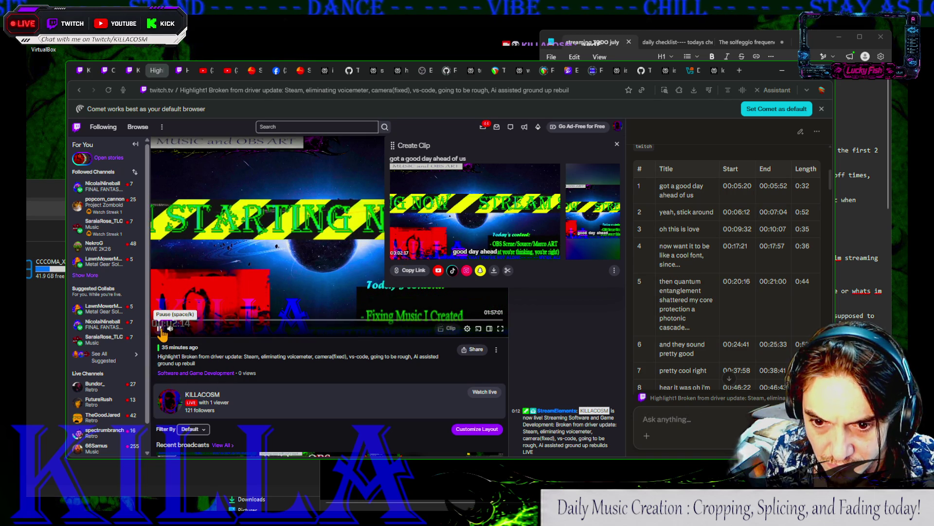
{"action": "left_click", "coordinate": [162, 330]}
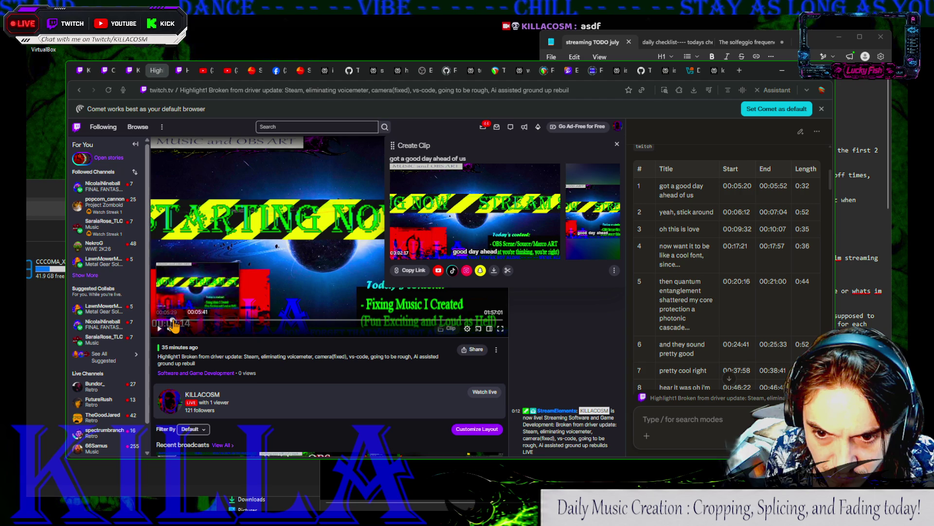
{"action": "left_click", "coordinate": [173, 325]}
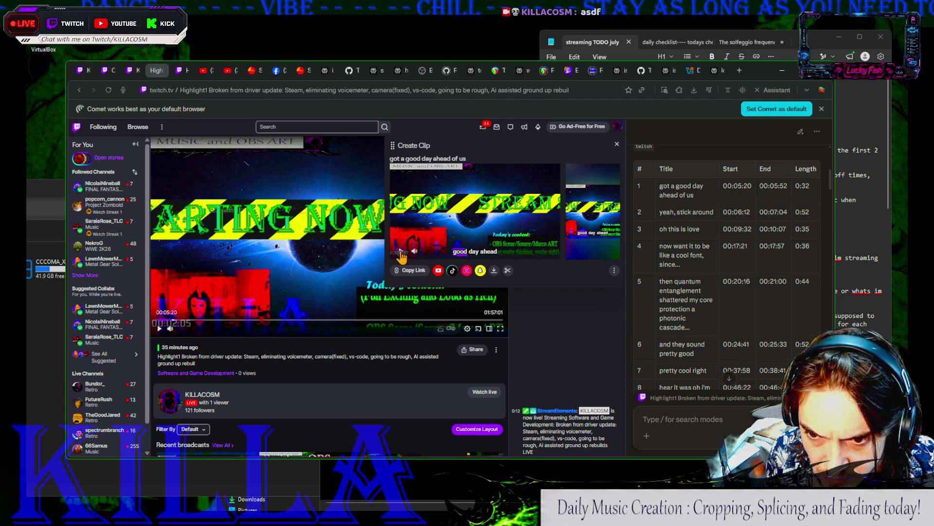
{"action": "left_click", "coordinate": [401, 251]}
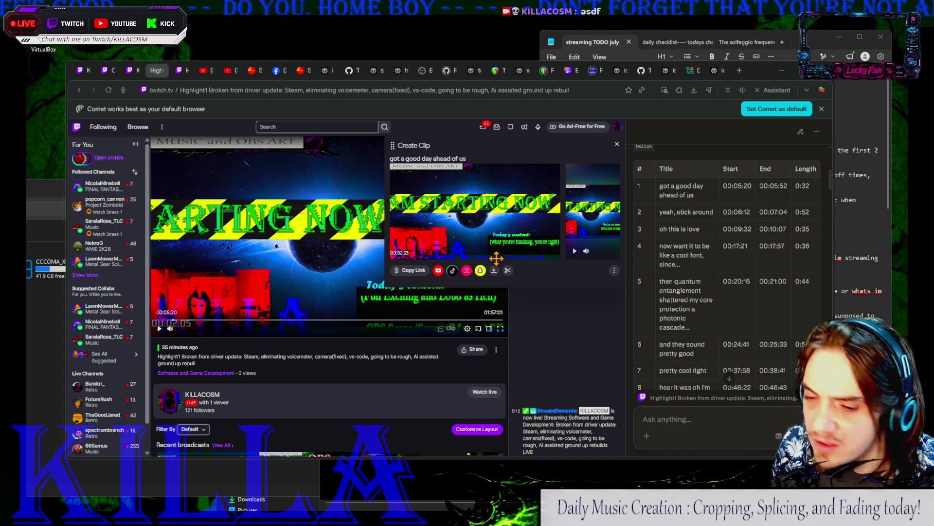
{"action": "left_click_drag", "start_coordinate": [405, 247], "coordinate": [404, 250]}
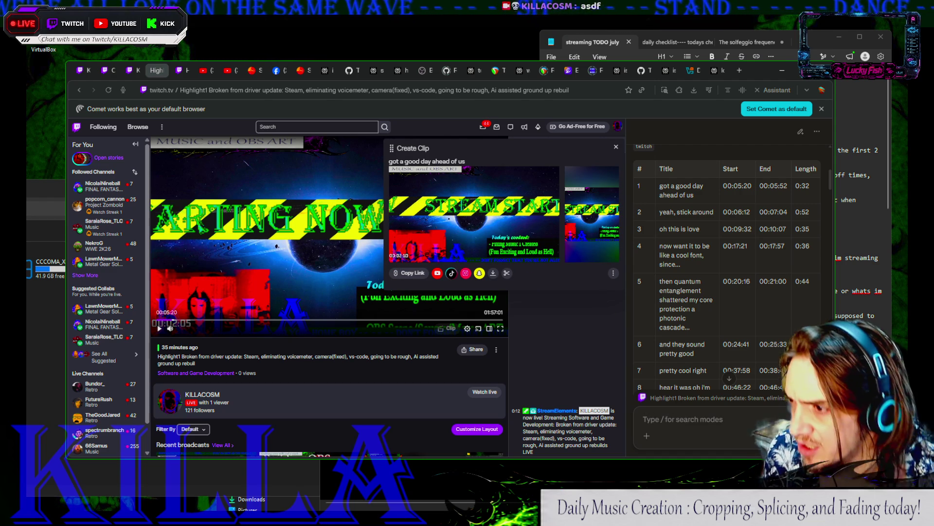
- Tell the assistant its clip ran 2 seconds ahead of 5:20, and ask it to clip 6:12 and 7:04 next
{"action": "left_click", "coordinate": [722, 433]}
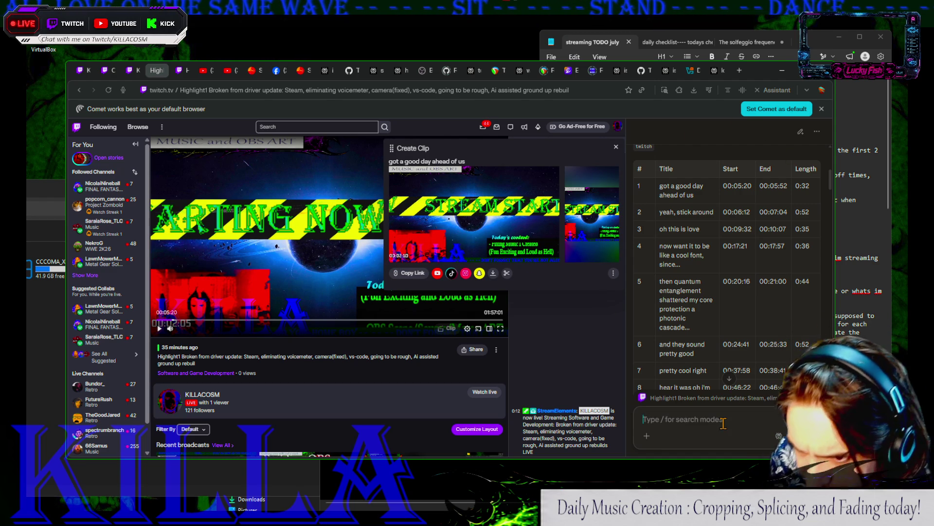
{"action": "type", "text": "you were 2"}
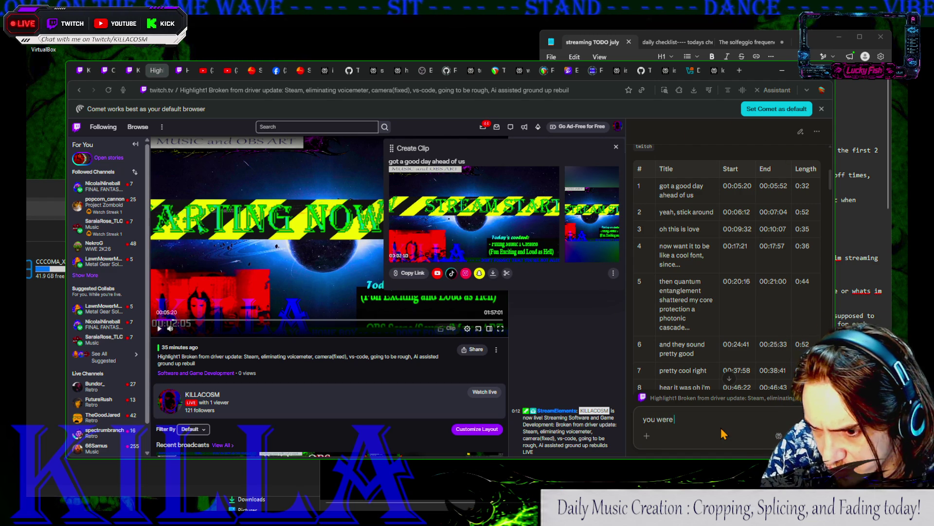
{"action": "type", "text": " seconds"}
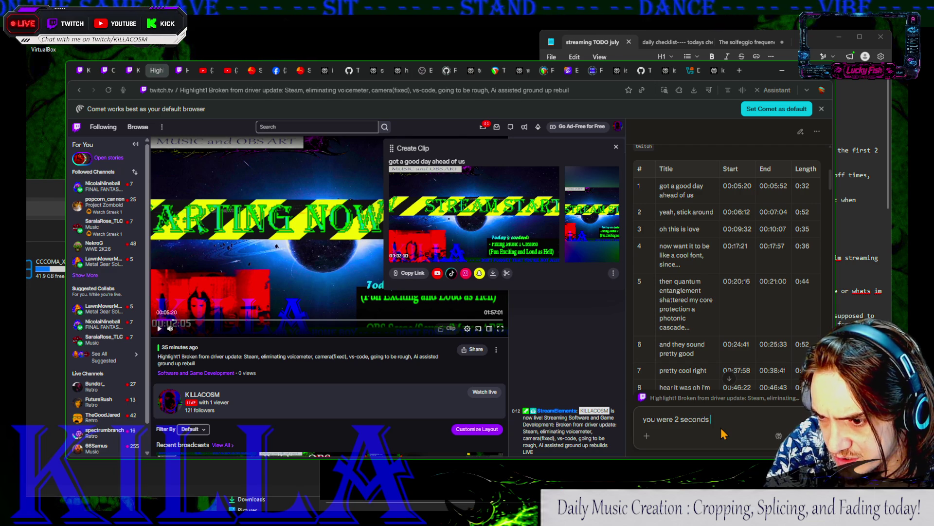
{"action": "type", "text": " ahead"}
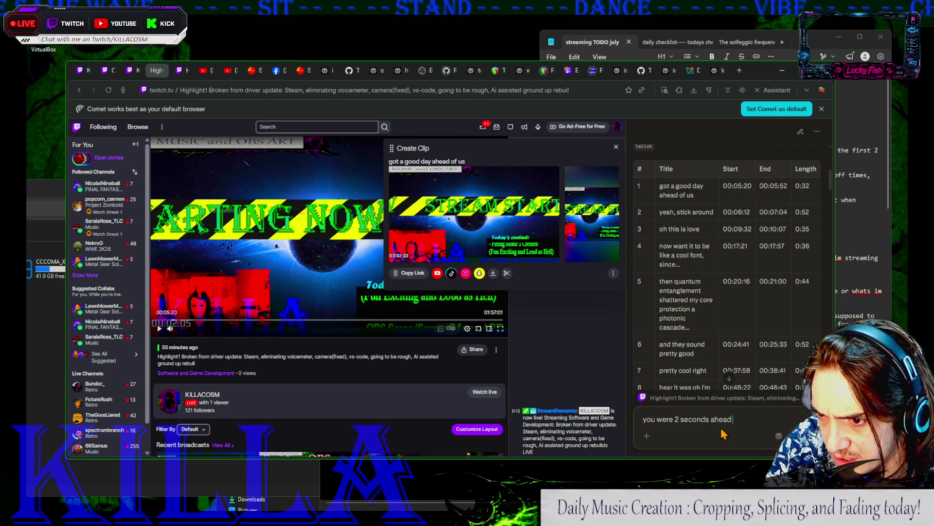
{"action": "type", "text": " of 5:"}
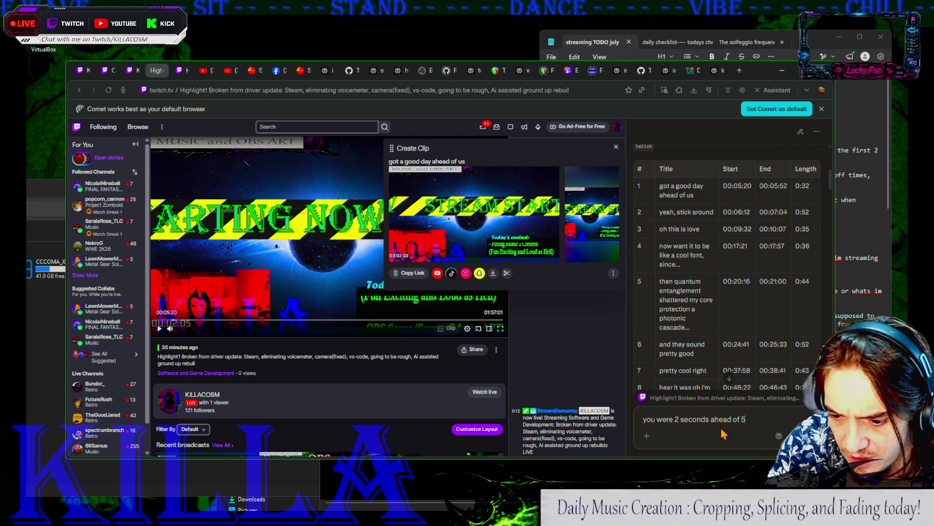
{"action": "type", "text": "20 but le"}
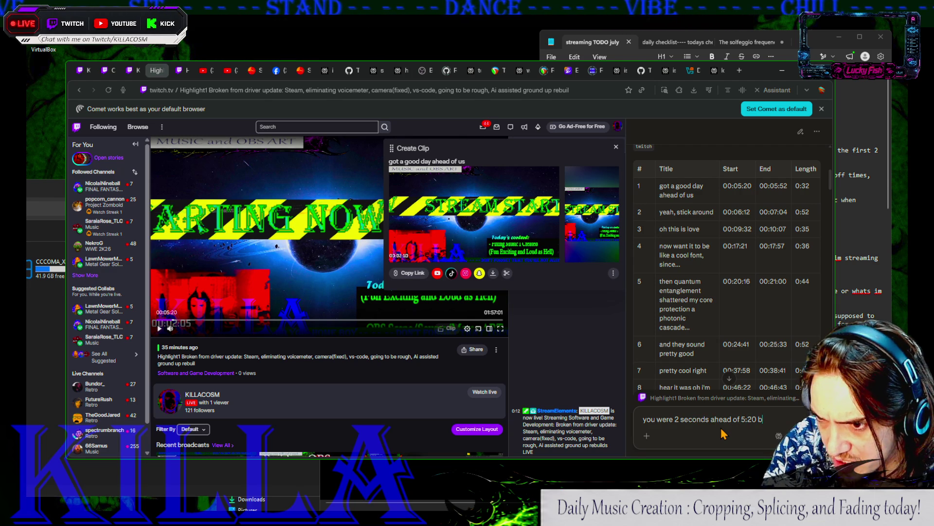
{"action": "type", "text": "t this one slid"}
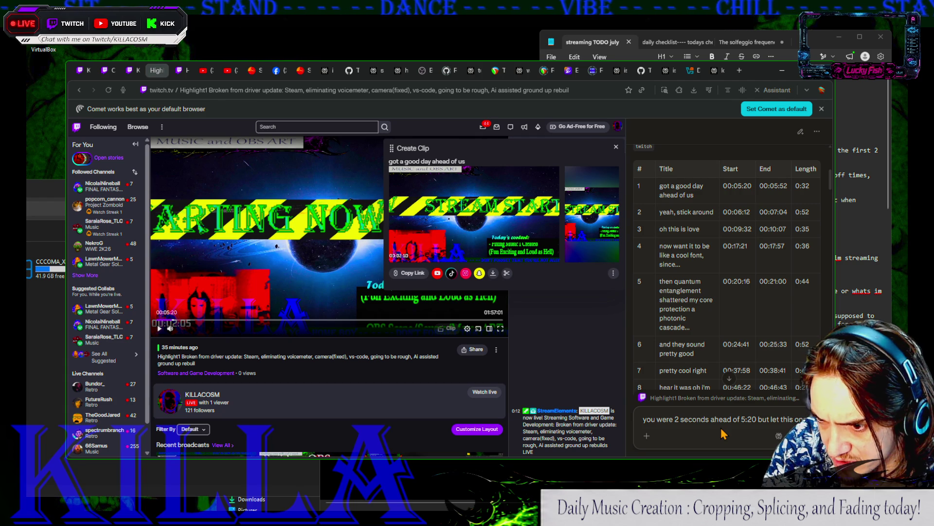
{"action": "type", "text": " try the next one"}
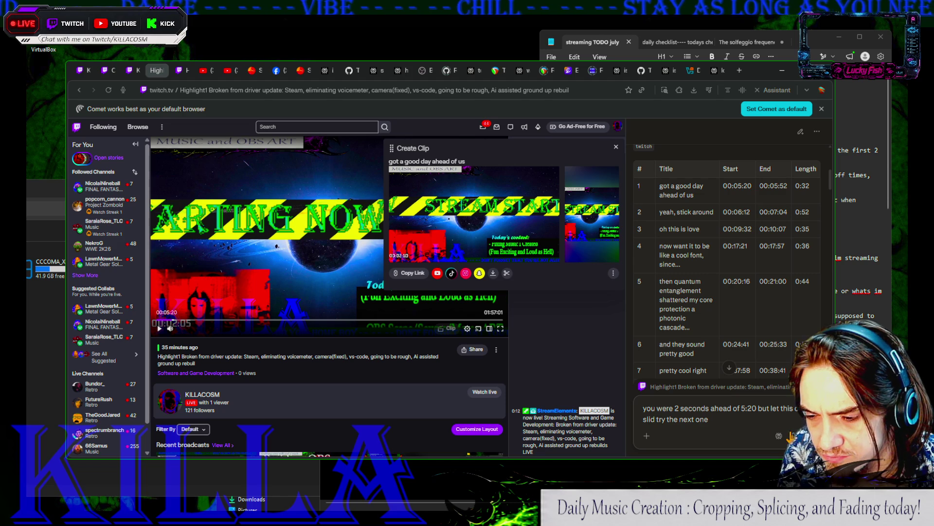
{"action": "type", "text": "and try go"}
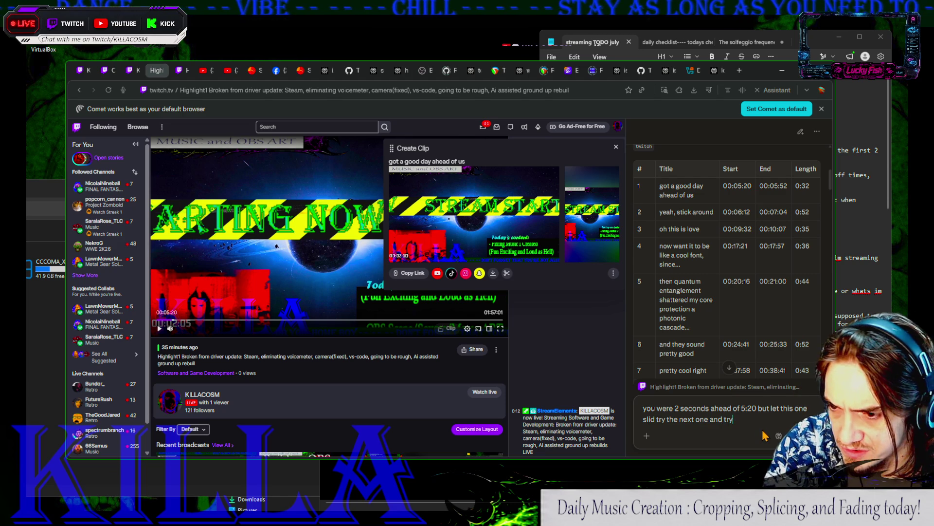
{"action": "key", "text": "BackSpace"}
{"action": "key", "text": "BackSpace"}
{"action": "type", "text": "to get it rig"}
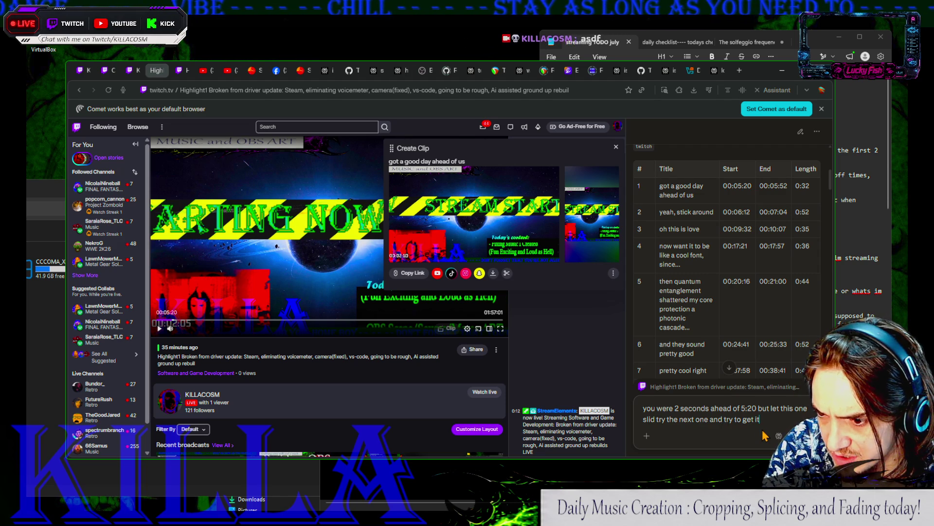
{"action": "type", "text": "ht on"}
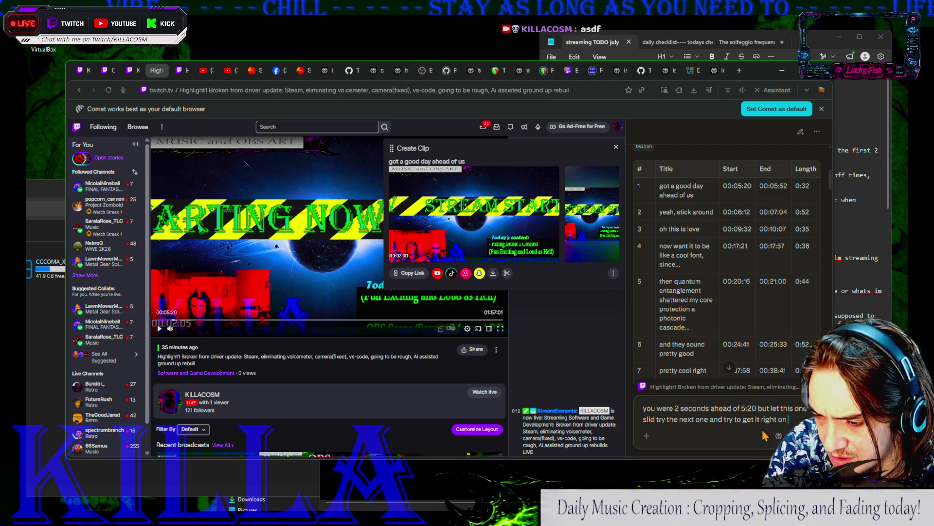
{"action": "type", "text": " 5:"}
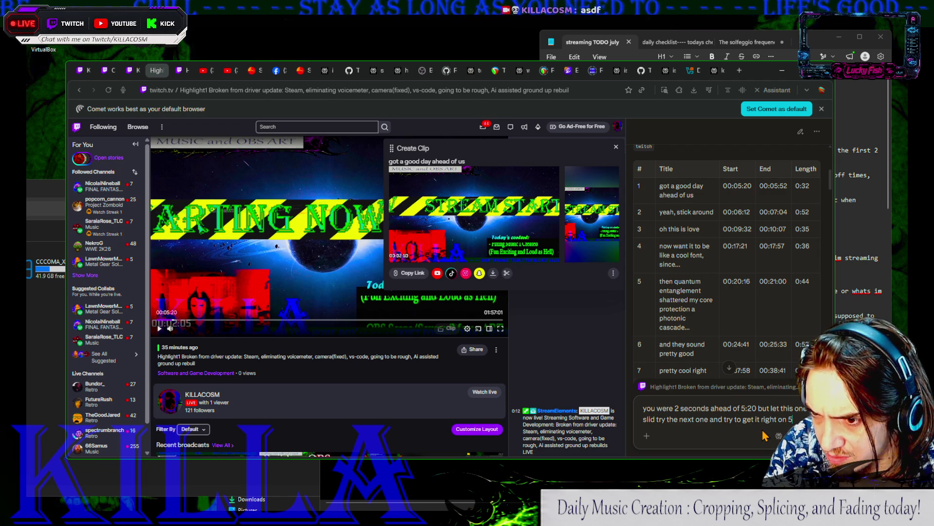
{"action": "key", "text": "BackSpace"}
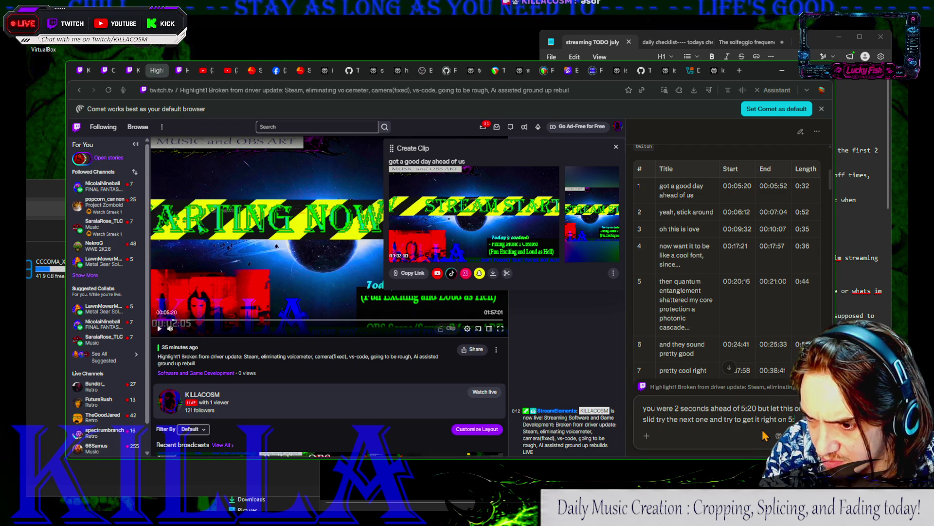
{"action": "type", "text": "6:12"}
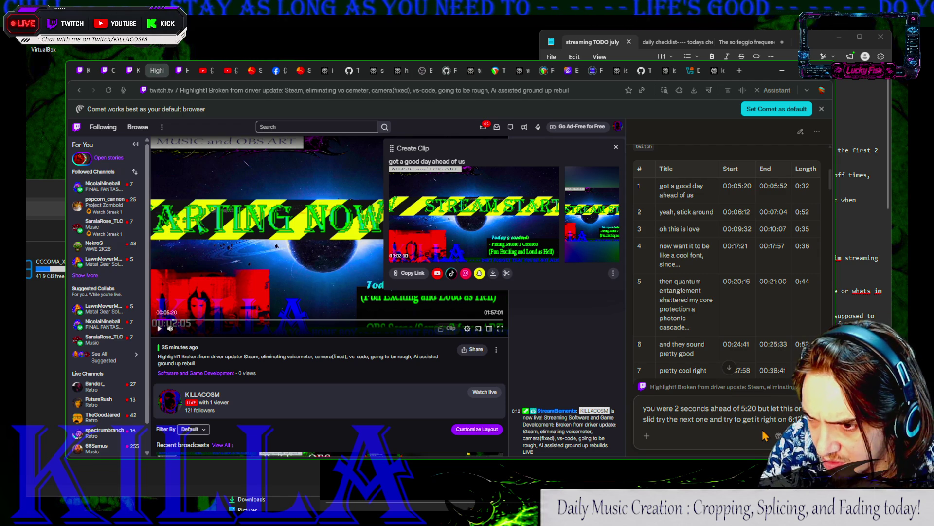
{"action": "type", "text": " and 7"}
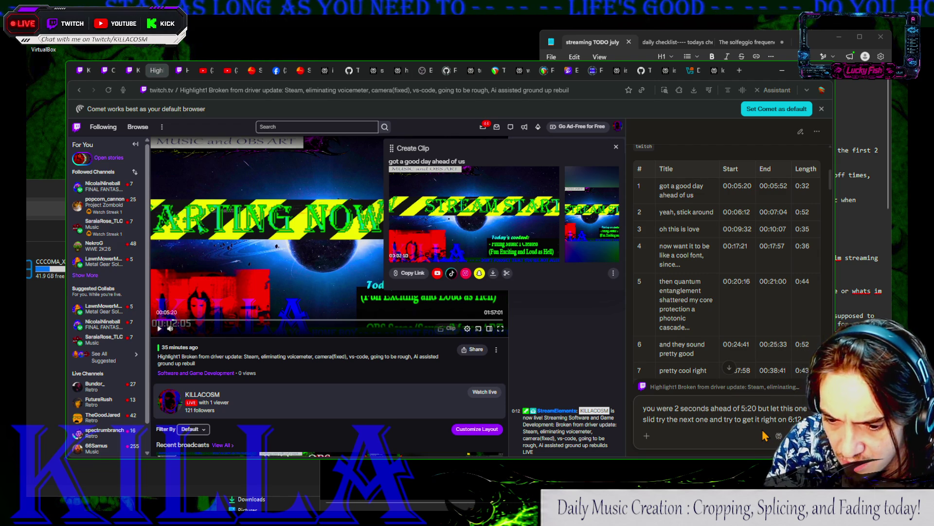
{"action": "type", "text": ":"}
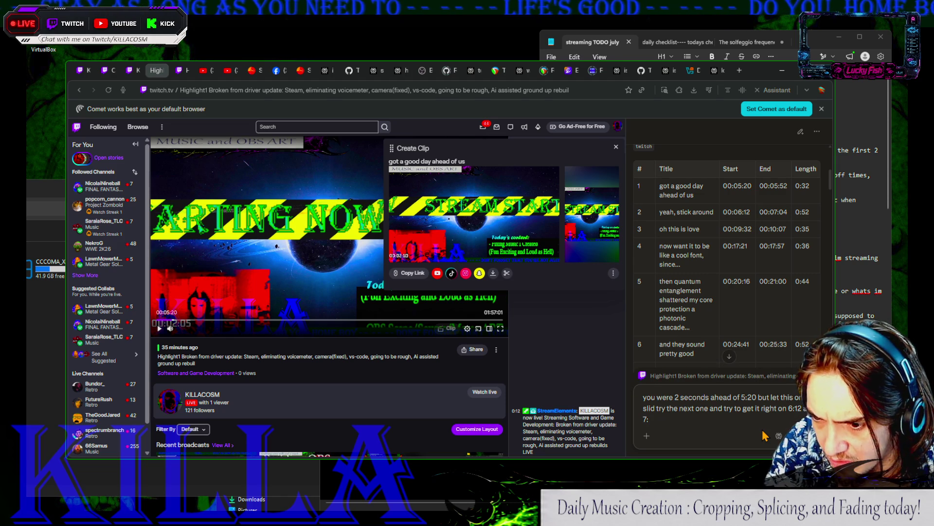
{"action": "type", "text": "04 ill check when youre done"}
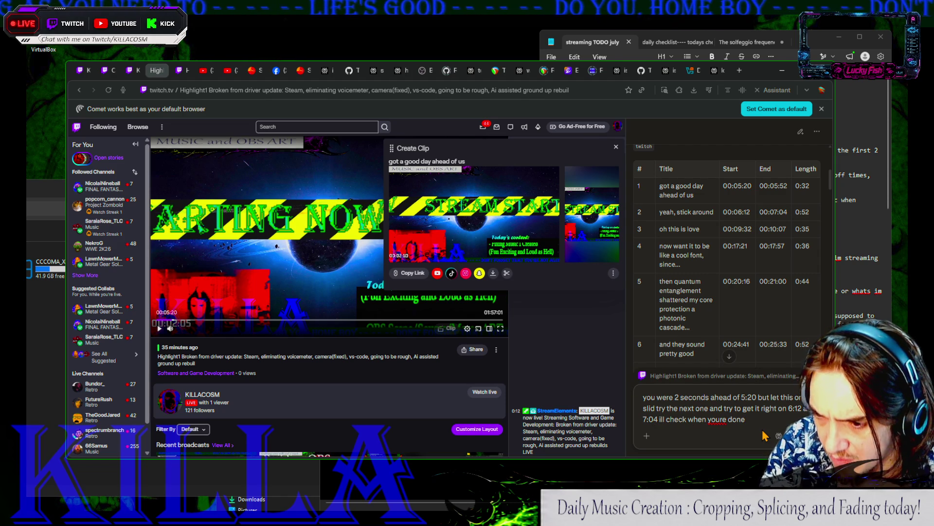
{"action": "key", "text": "Return"}
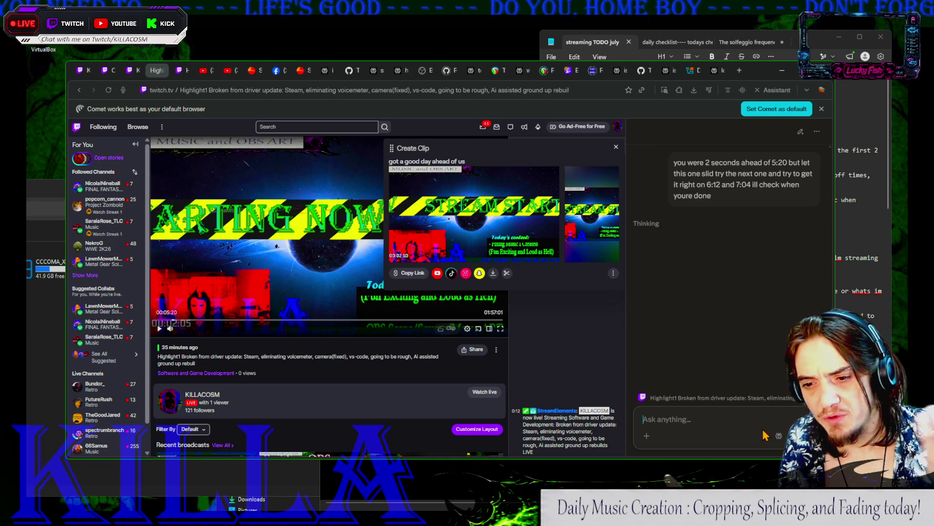
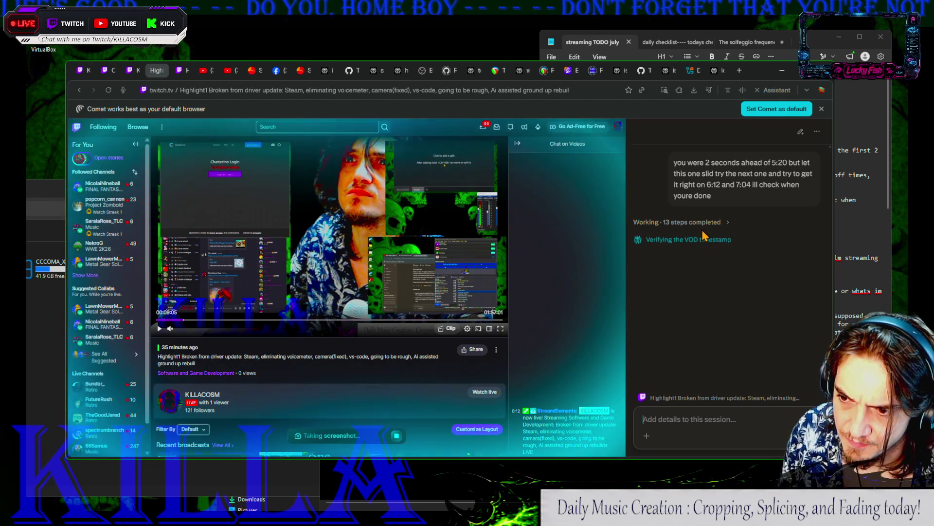
- Expand the assistant's 13 completed-steps list and maximize the Comet window to full screen
{"action": "scroll", "coordinate": [721, 219], "scroll_direction": "up", "scroll_amount": 10}
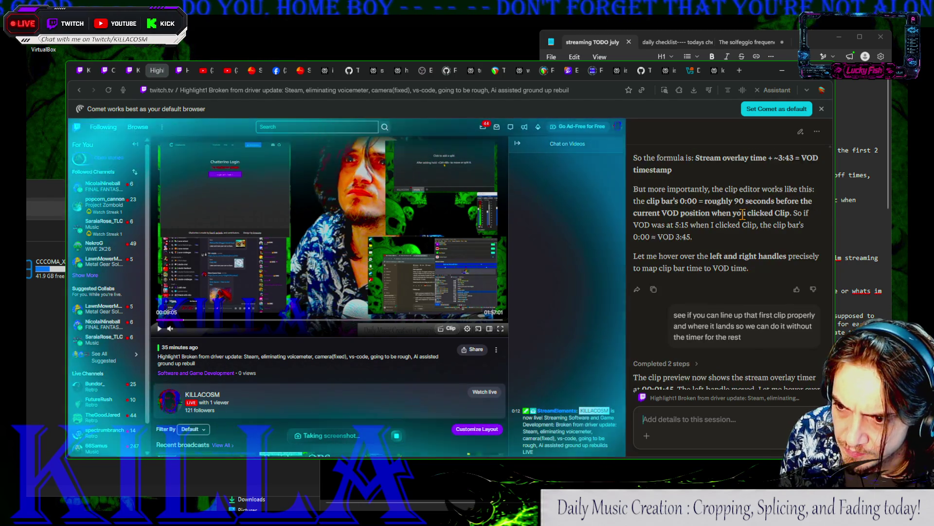
{"action": "scroll", "coordinate": [742, 214], "scroll_direction": "up", "scroll_amount": 5}
{"action": "scroll", "coordinate": [742, 227], "scroll_direction": "down", "scroll_amount": 1}
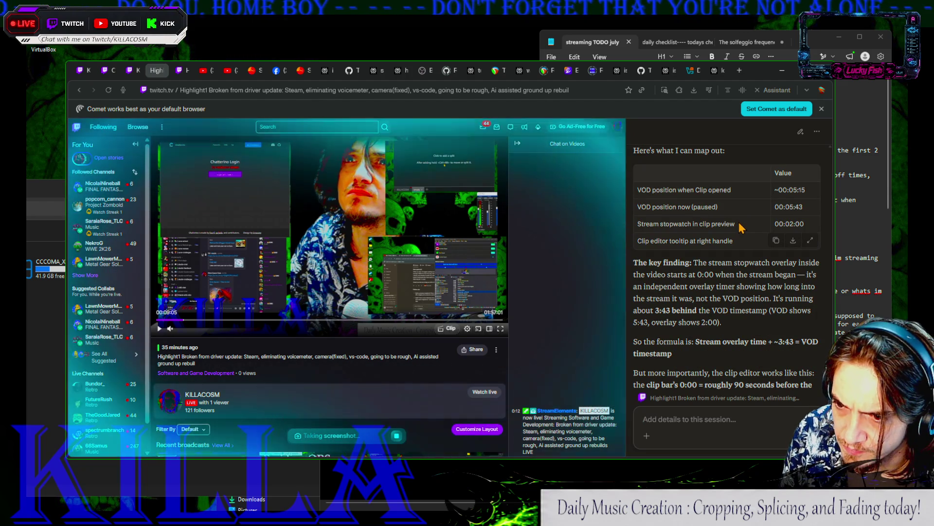
{"action": "scroll", "coordinate": [736, 228], "scroll_direction": "up", "scroll_amount": 10}
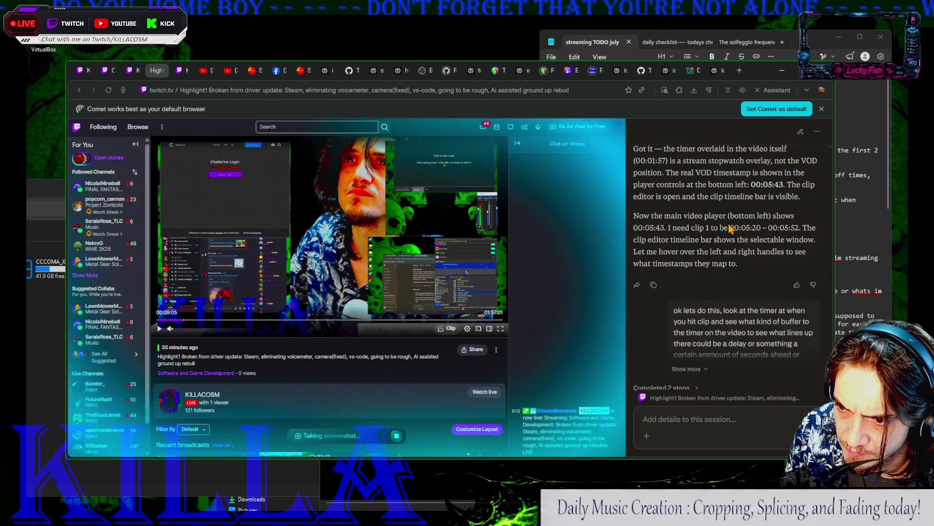
{"action": "scroll", "coordinate": [730, 228], "scroll_direction": "down", "scroll_amount": 15}
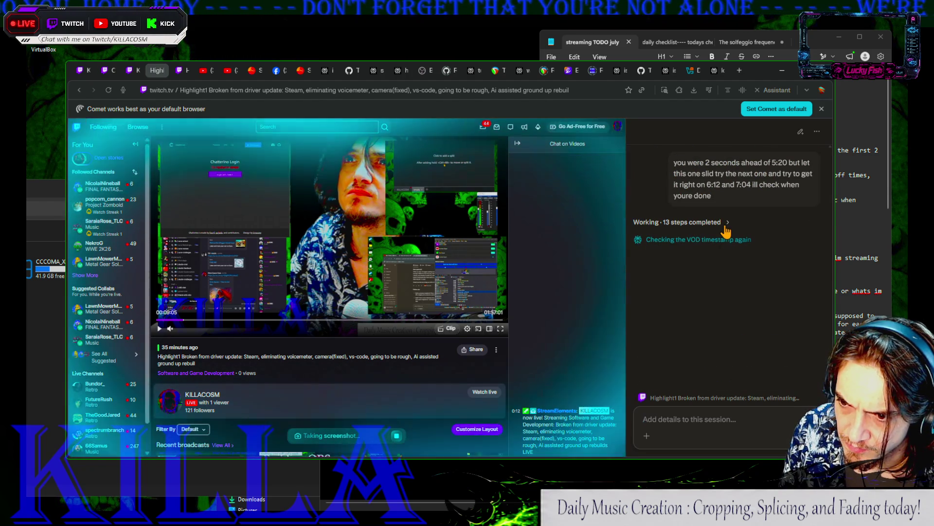
{"action": "left_click", "coordinate": [726, 224]}
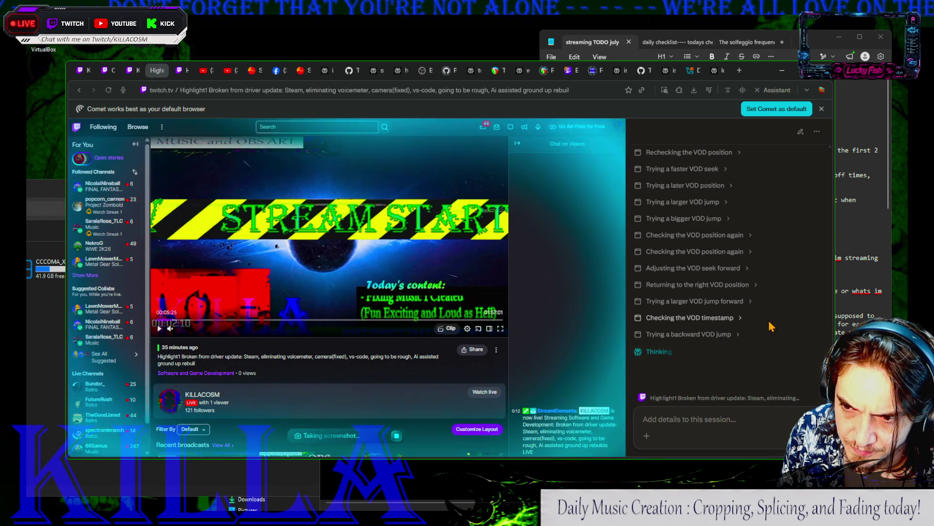
{"action": "double_click", "coordinate": [769, 74]}
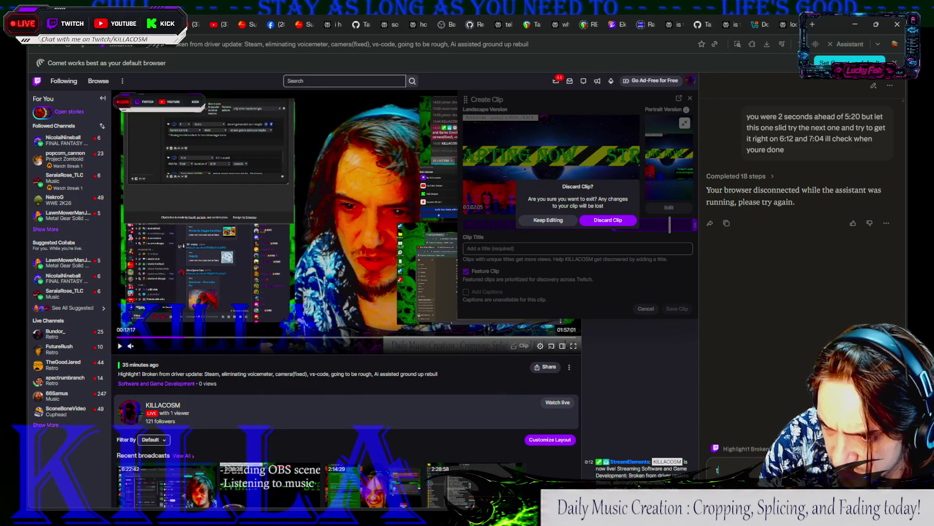
- Ask the assistant to play the VOD from just before the clip point and time the clip itself
{"action": "type", "text": "since y"}
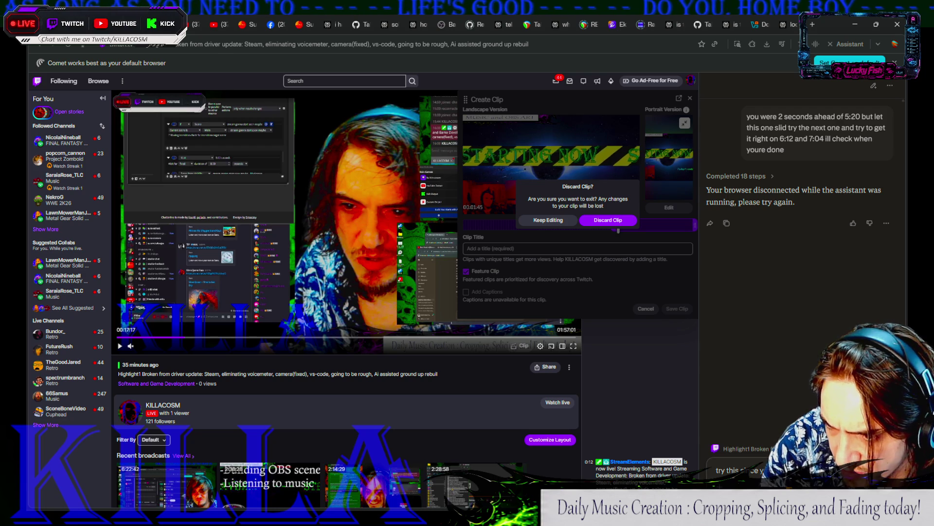
{"action": "type", "text": "have the inform"}
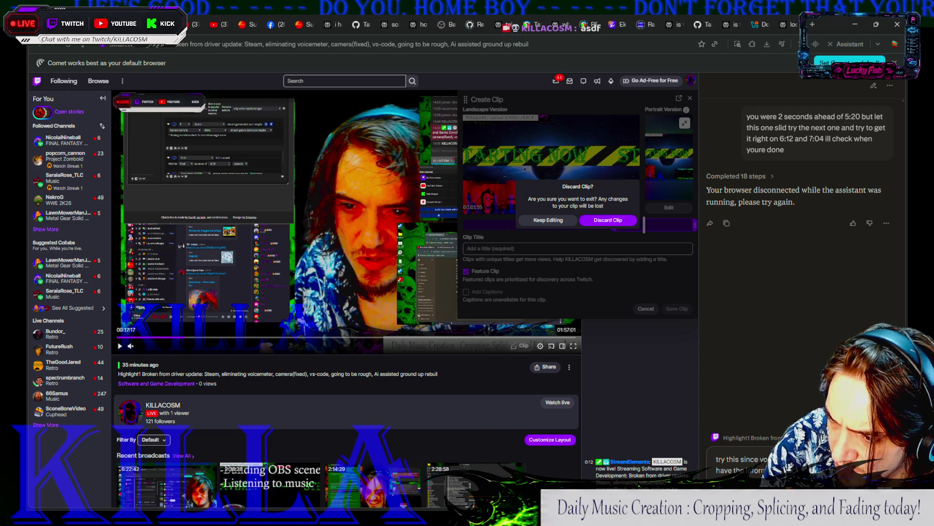
{"action": "type", "text": "from a spot rig"}
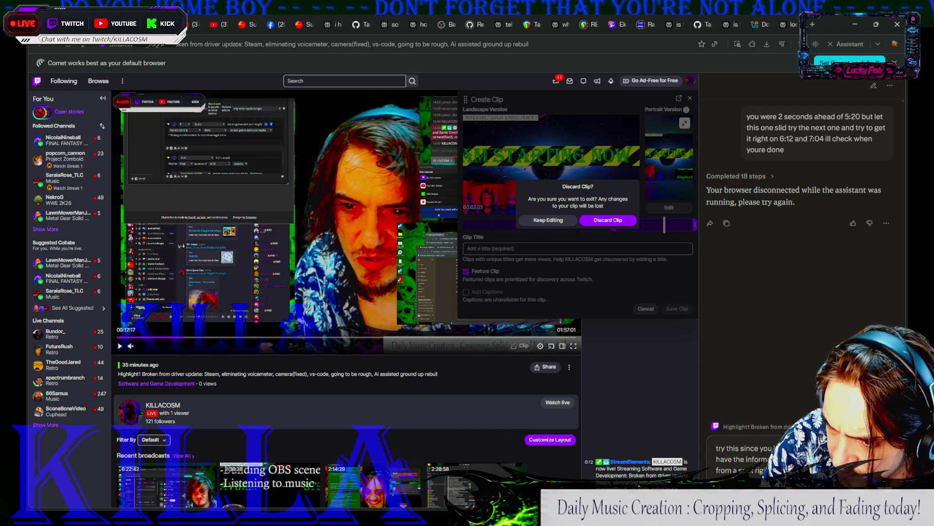
{"action": "type", "text": "button and tim"}
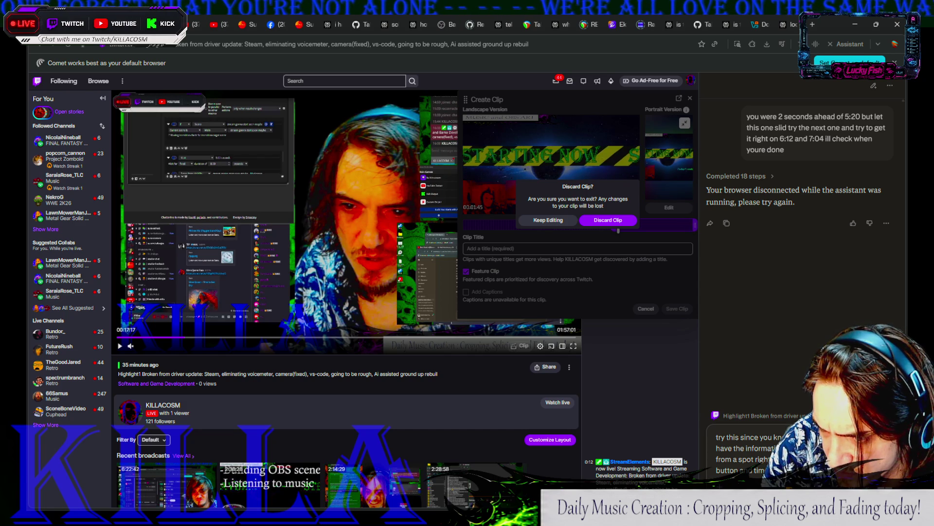
{"action": "type", "text": "right ammout of"}
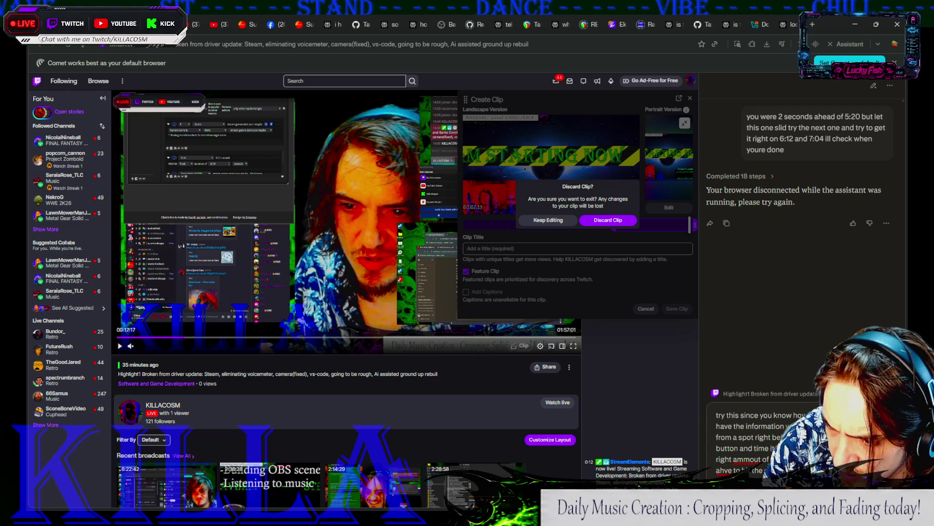
{"action": "key", "text": "Return"}
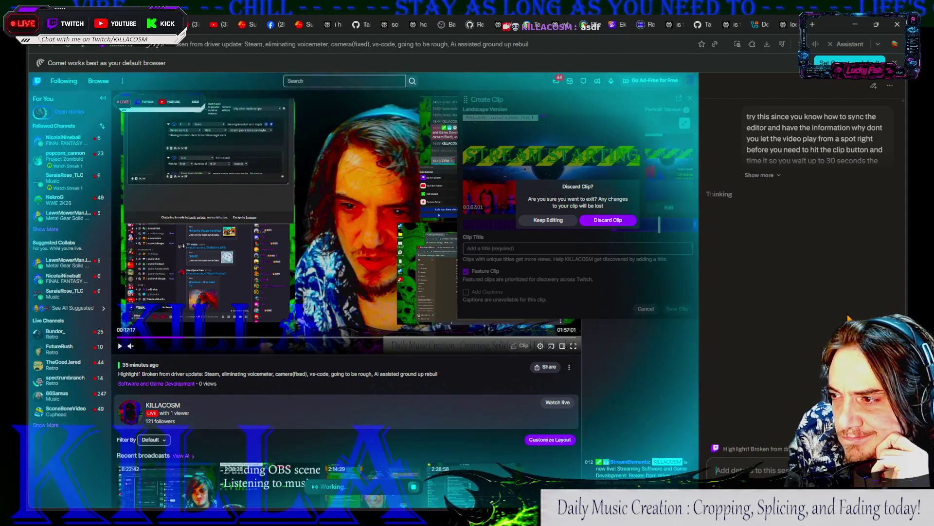
- Dismiss the Create Clip editor and its Discard Clip prompt
{"action": "key", "text": "Return"}
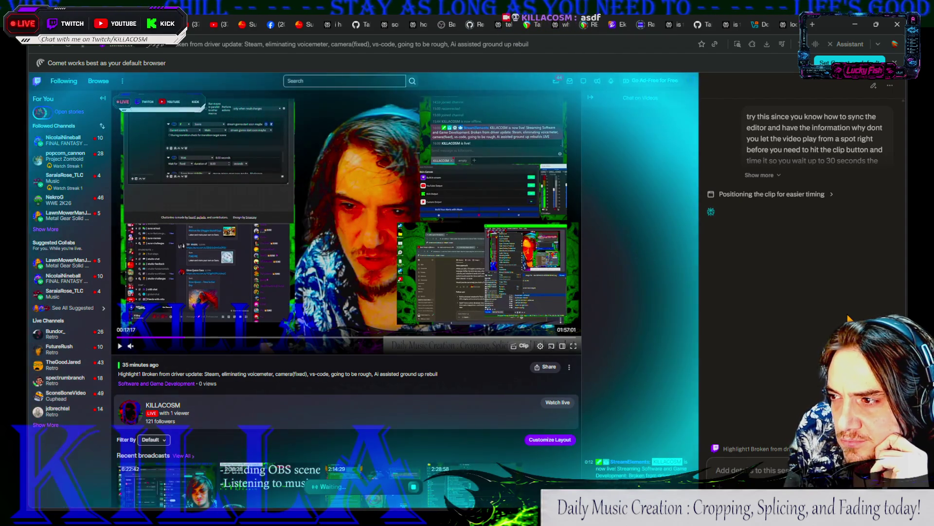